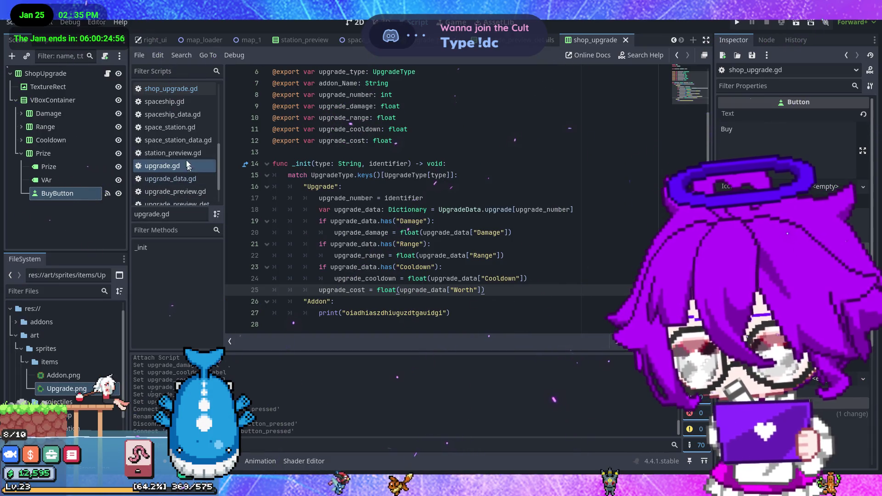
# In shop_upgrade.gd, change line 19 so the price comes from upgrade_cost
pyautogui.click(186, 90)
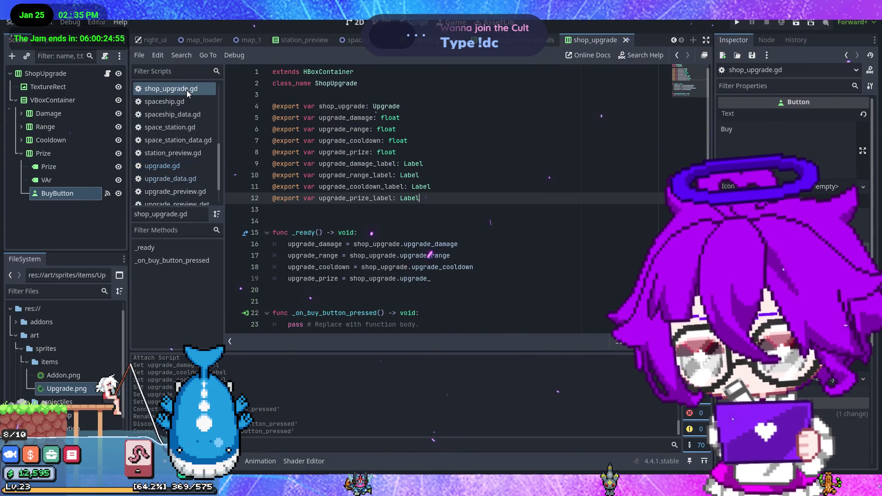
pyautogui.scroll(-1, 475, 260)
pyautogui.click(472, 264)
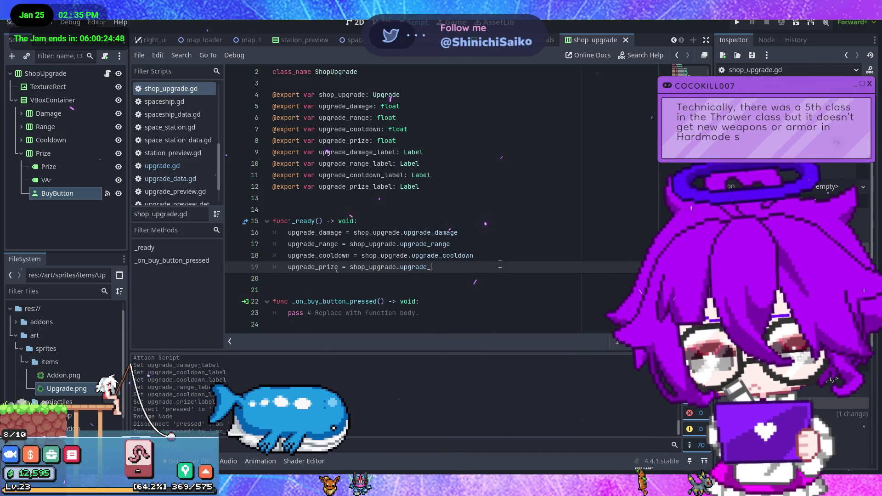
pyautogui.write('cost')
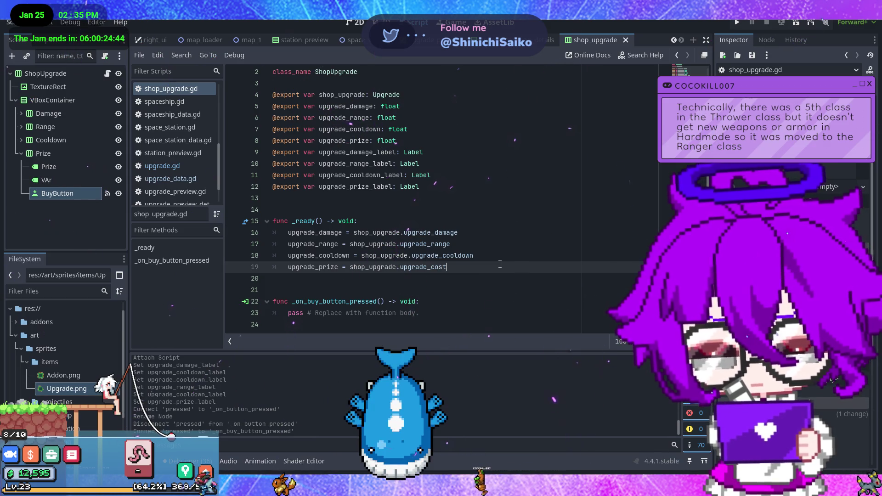
# Start _ready with shop_upgrade = Upgrade.new("Upgrade", 1) and save the script
pyautogui.click(367, 222)
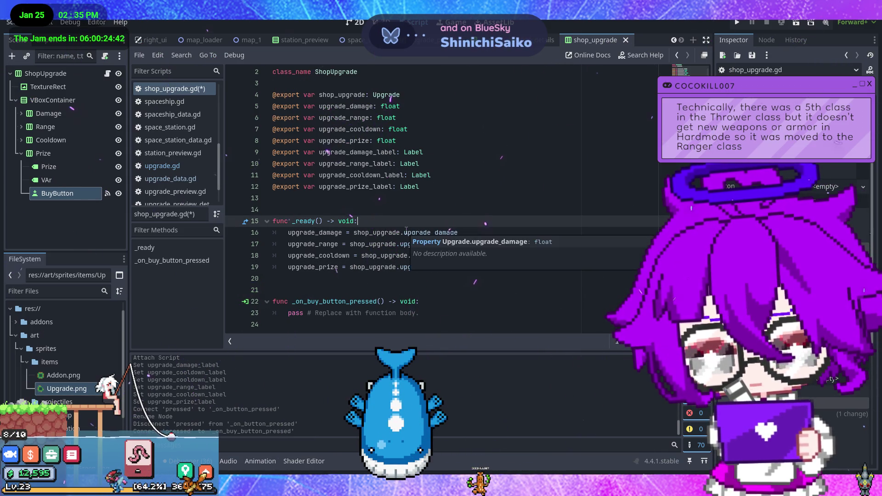
pyautogui.press('Return')
pyautogui.write('sh')
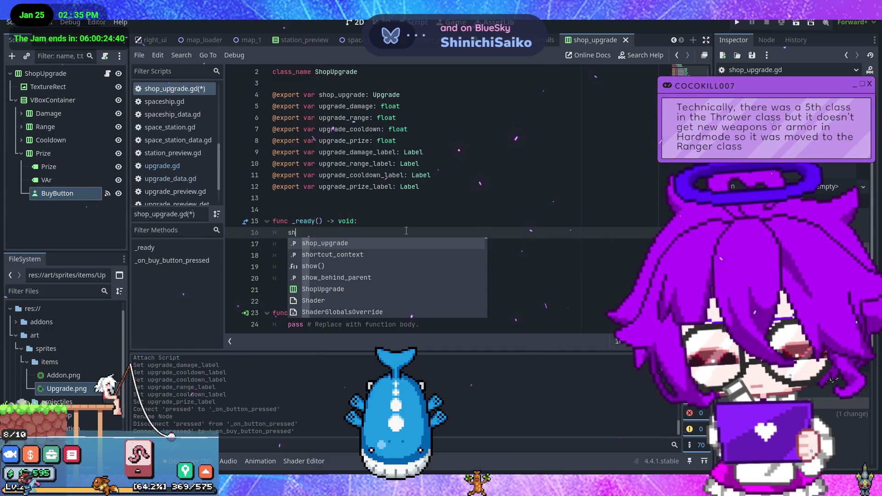
pyautogui.write('op_upgrade 0')
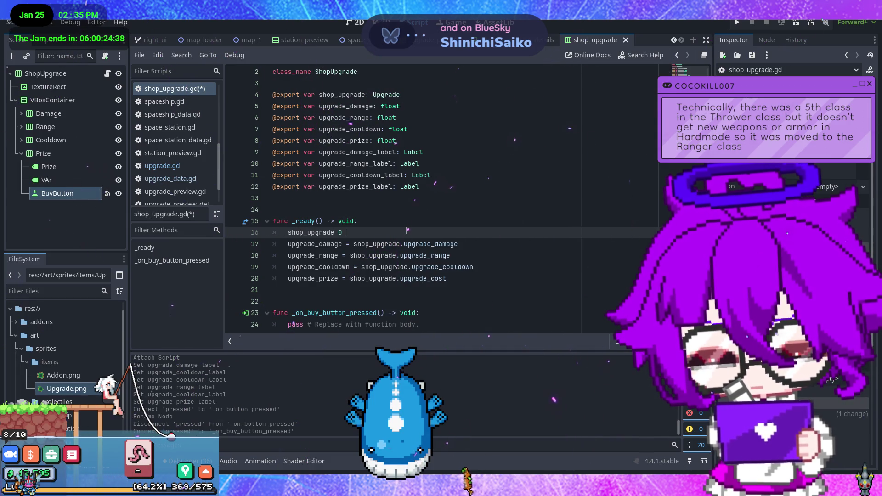
pyautogui.press('BackSpace')
pyautogui.press('BackSpace')
pyautogui.write('= ')
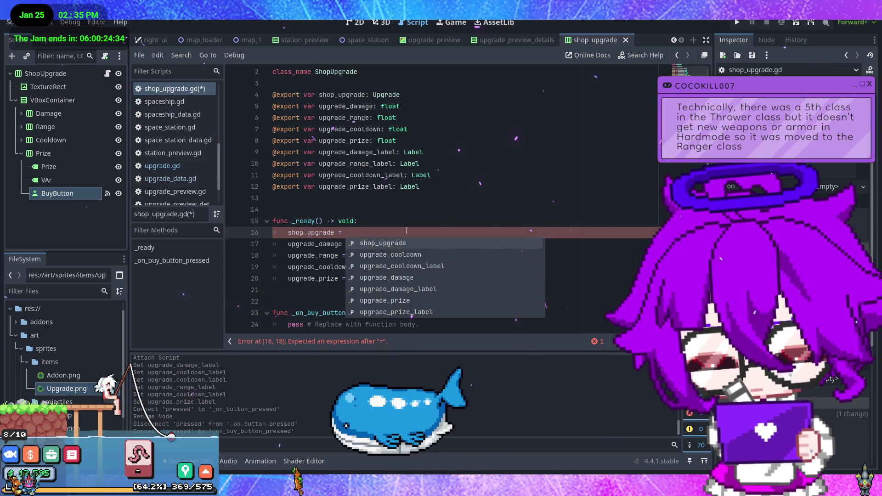
pyautogui.write('Upgr')
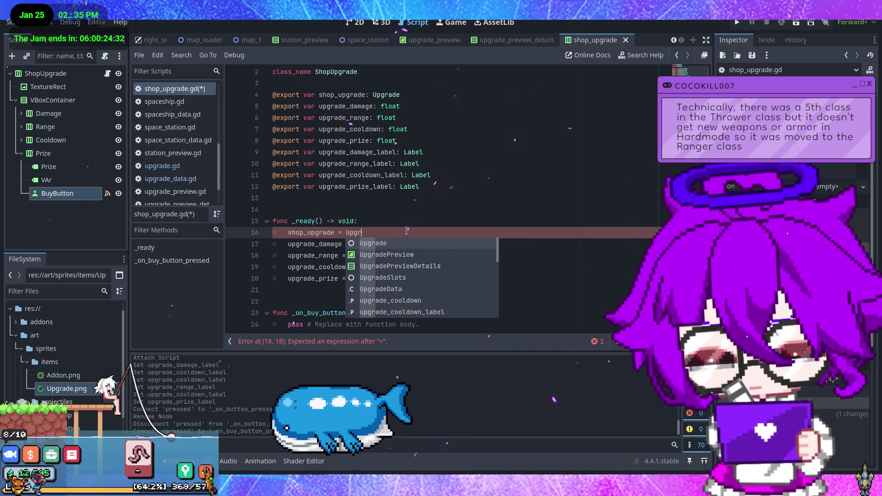
pyautogui.press('Return')
pyautogui.write('.new')
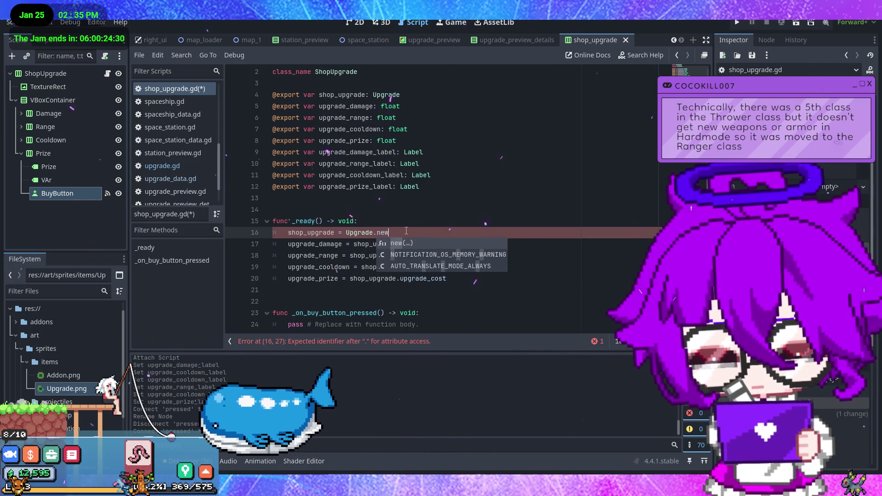
pyautogui.press('Return')
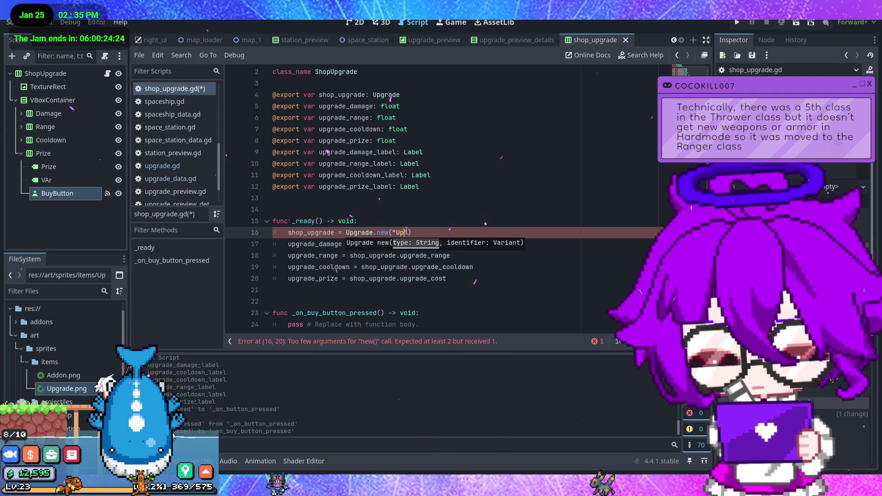
pyautogui.write('grade')
pyautogui.press('Right')
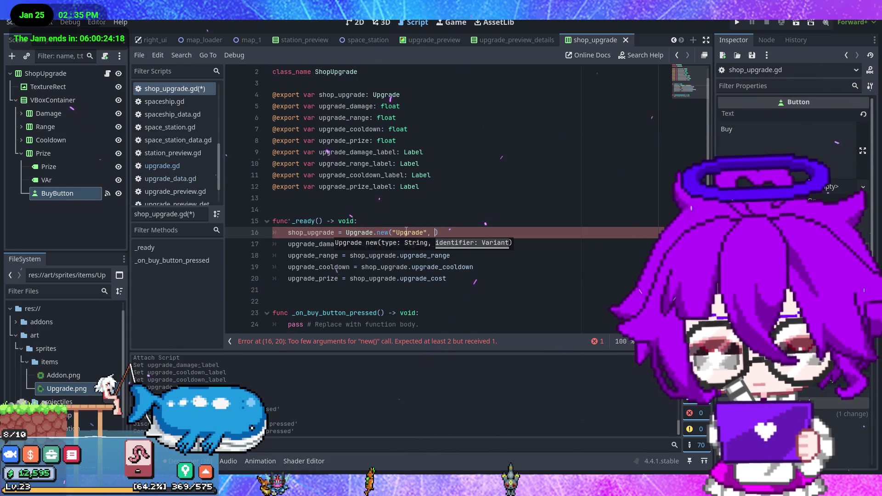
pyautogui.write('1')
pyautogui.hotkey('ctrl', 's')
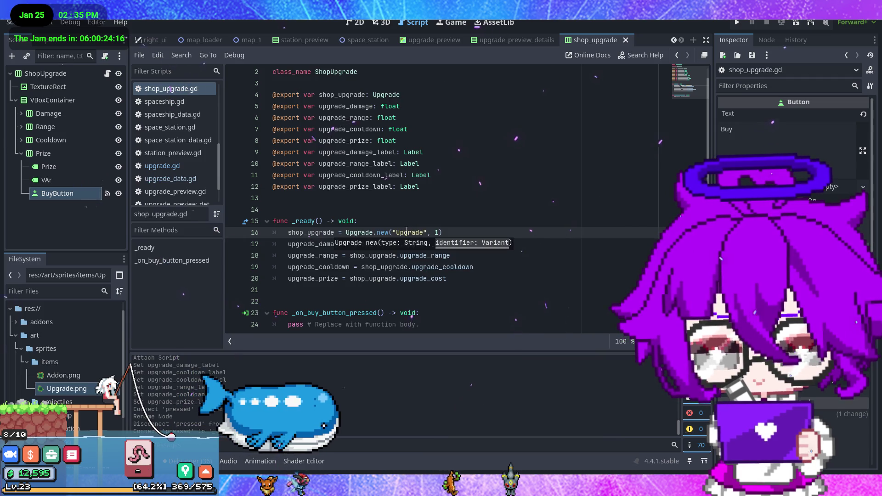
pyautogui.scroll(-3, 187, 176)
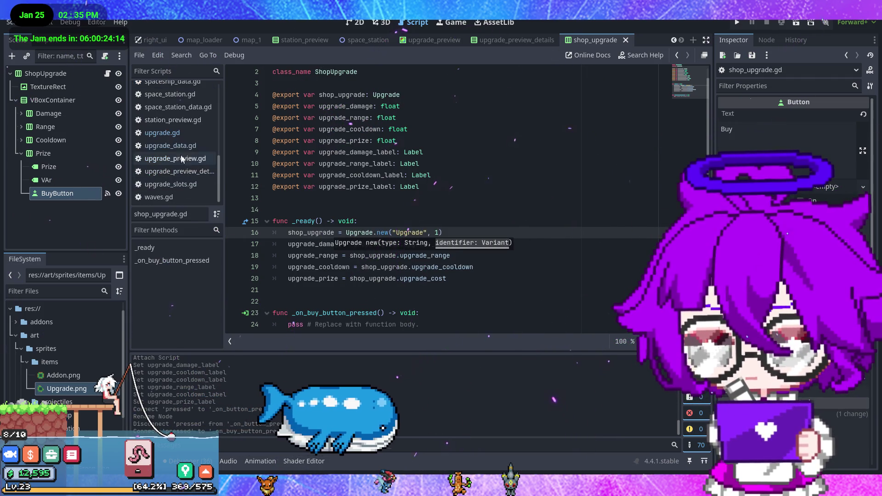
pyautogui.click(170, 146)
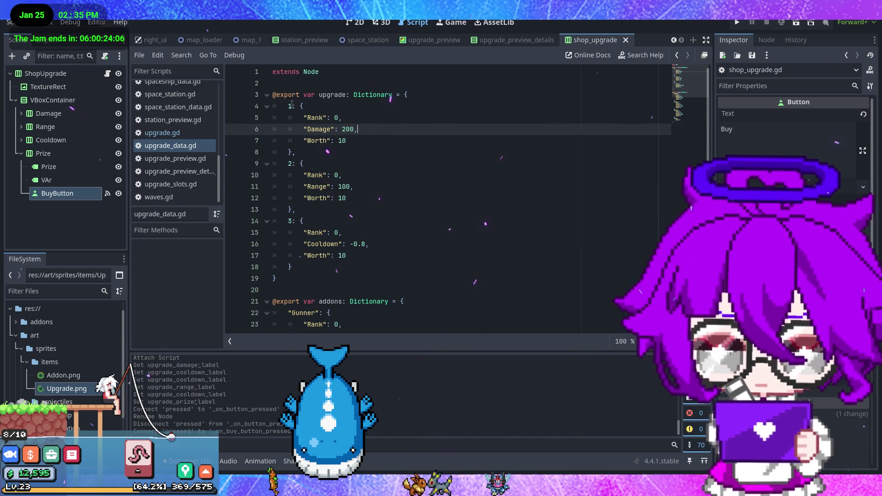
pyautogui.click(161, 132)
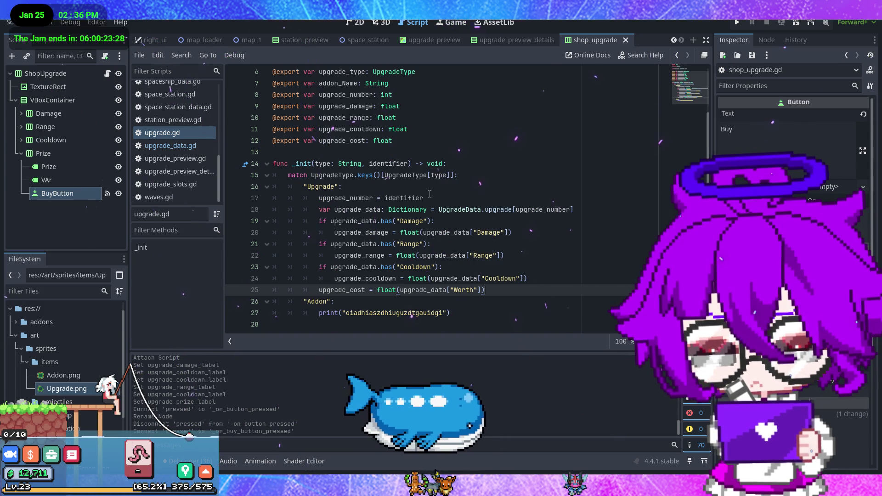
pyautogui.click(180, 147)
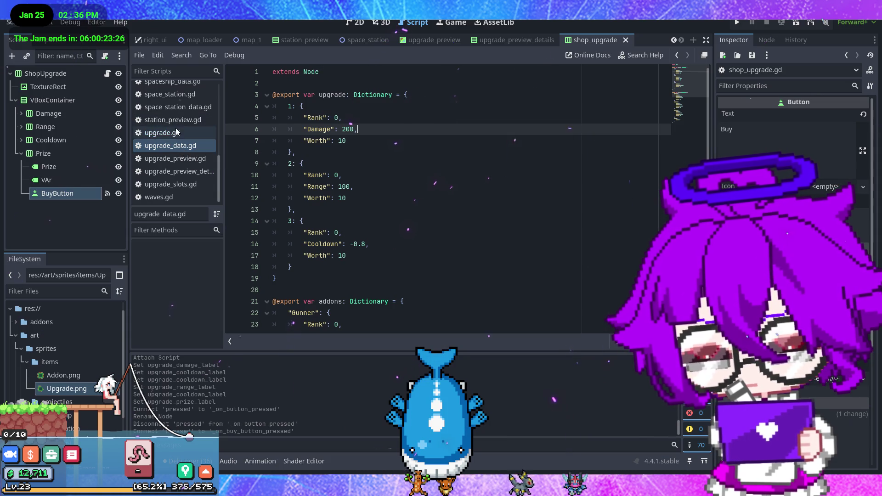
pyautogui.scroll(2, 178, 128)
pyautogui.click(178, 101)
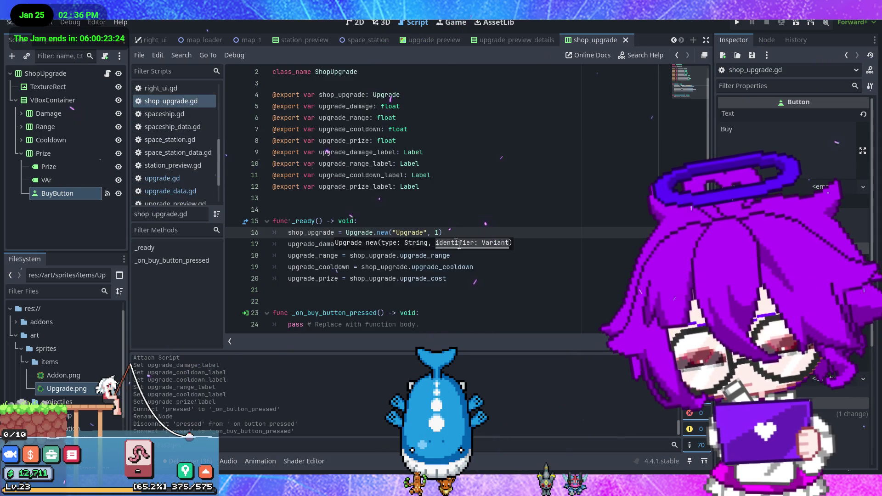
# Add upgrade_damage_label.text = str(upgrade_damage) below line 20 in _ready
pyautogui.click(463, 284)
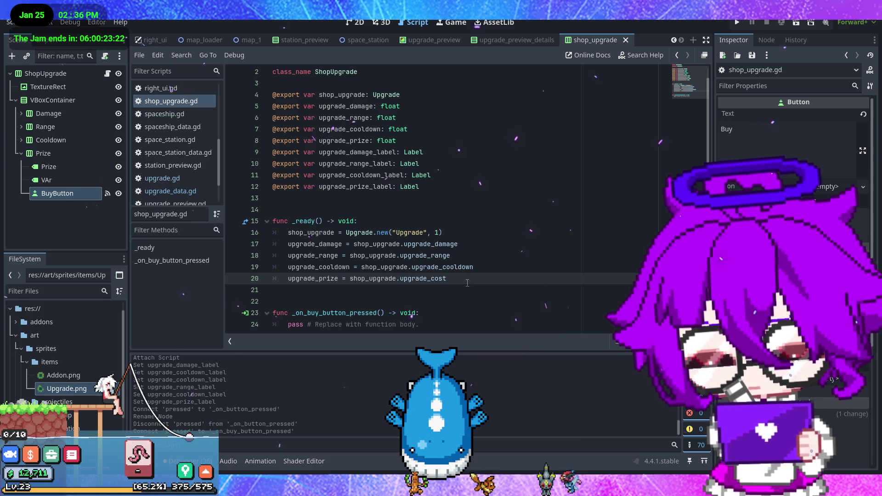
pyautogui.press('Return')
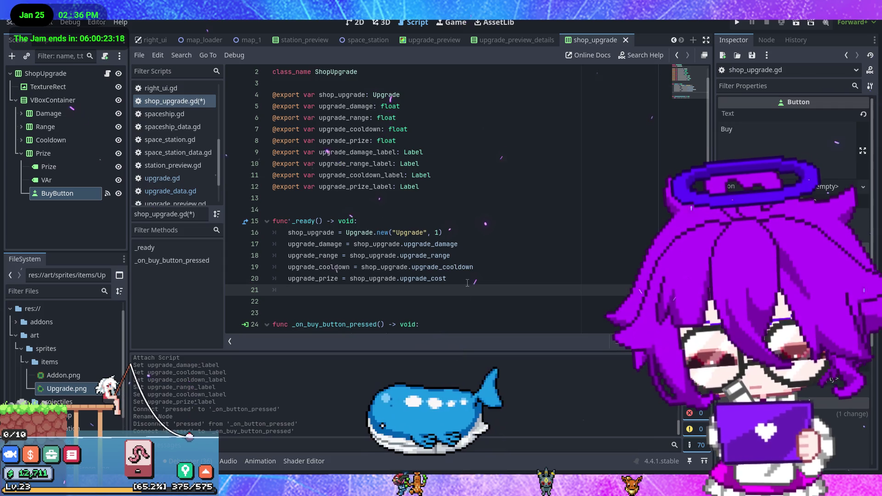
pyautogui.write('u')
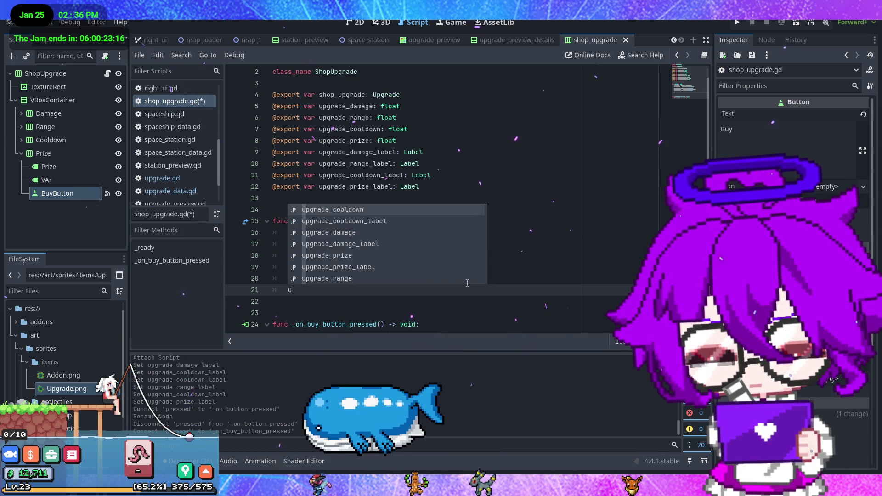
pyautogui.press('Down')
pyautogui.press('Down')
pyautogui.press('Down')
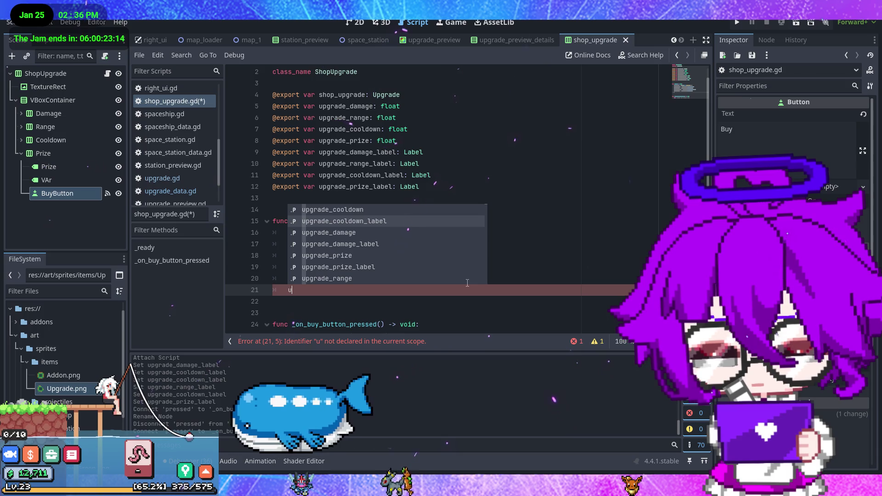
pyautogui.press('Return')
pyautogui.write('.te')
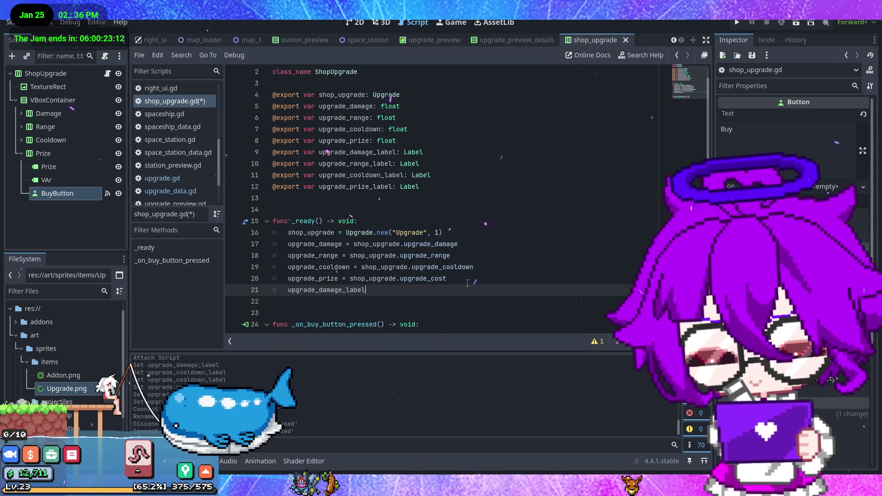
pyautogui.write('xt = ')
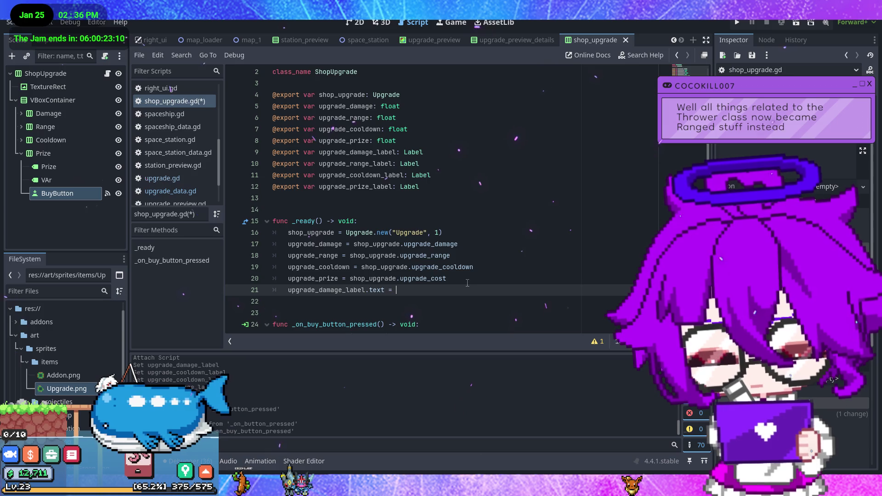
pyautogui.write('up')
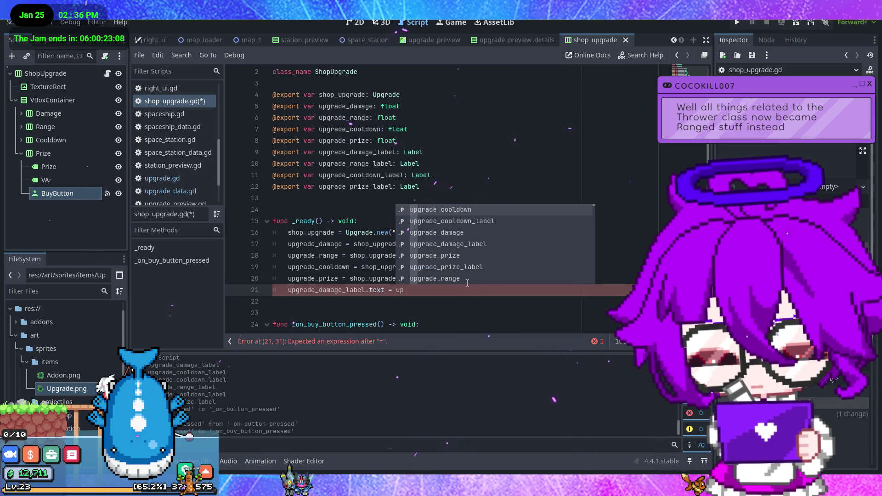
pyautogui.write('gra')
pyautogui.press('Down')
pyautogui.press('Down')
pyautogui.press('Return')
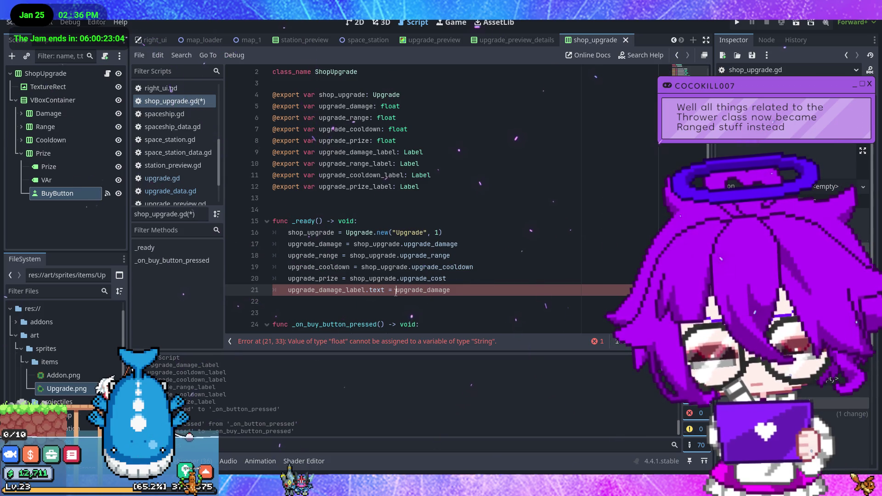
pyautogui.write('str(')
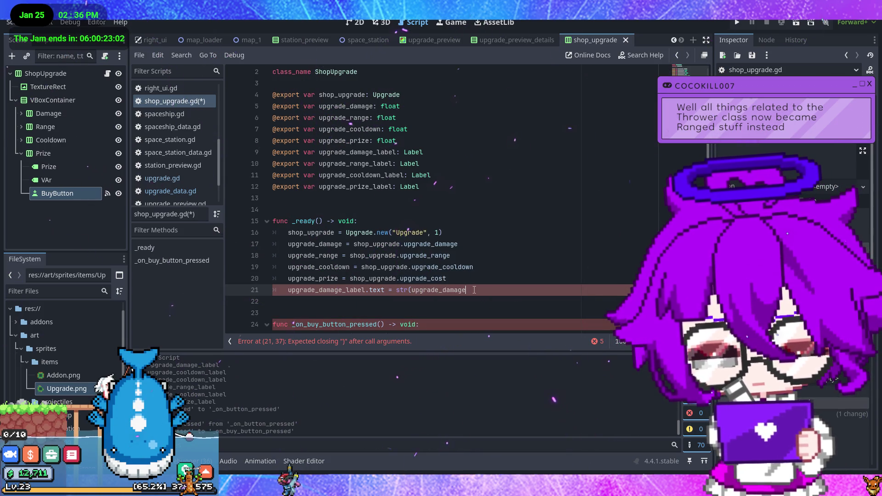
pyautogui.write(')')
pyautogui.moveTo(474, 290); pyautogui.dragTo(289, 290)
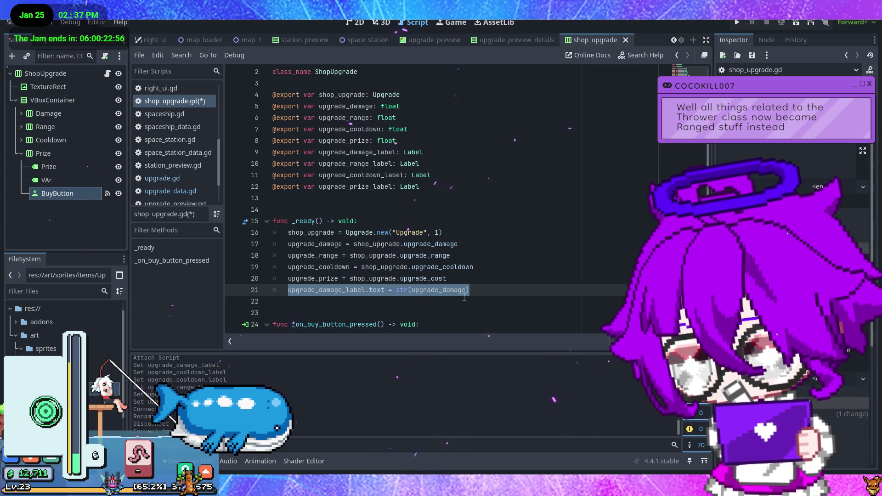
# Duplicate the damage label line three times and make line 22 set upgrade_range_label from upgrade_range
pyautogui.click(488, 293)
pyautogui.hotkey('ctrl', 'shift', 'd')
pyautogui.hotkey('ctrl', 'shift', 'd')
pyautogui.hotkey('ctrl', 'shift', 'd')
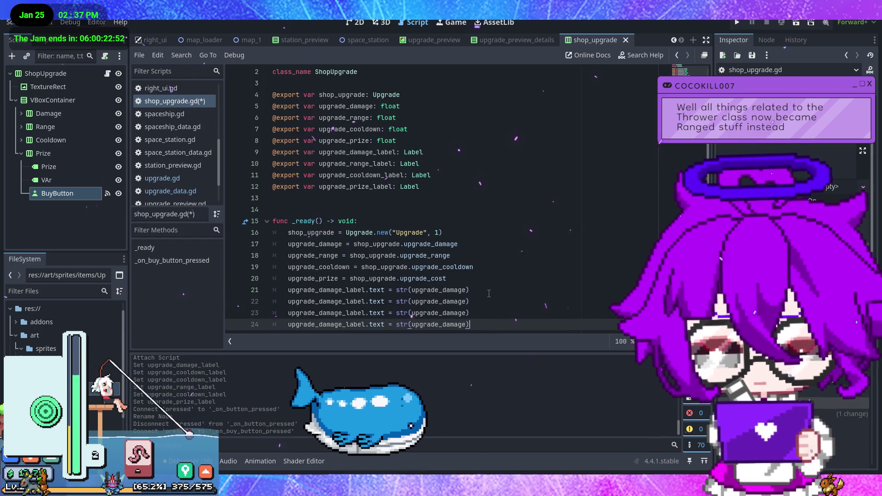
pyautogui.doubleClick(356, 301)
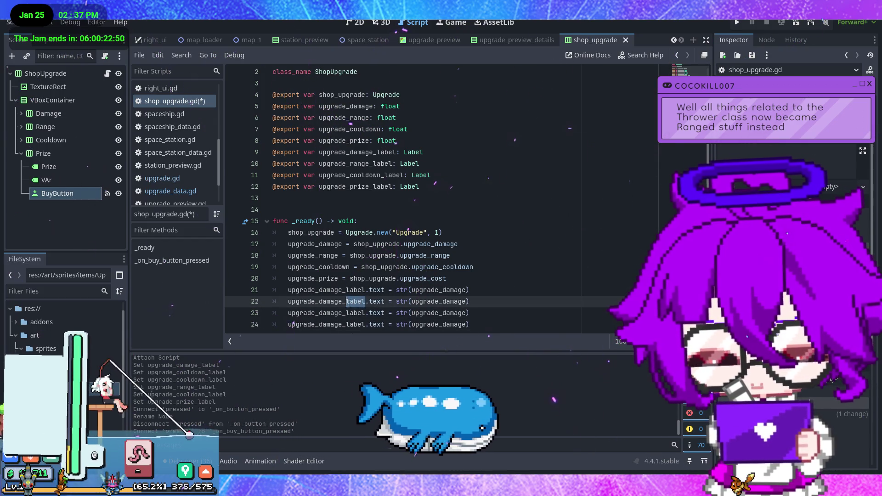
pyautogui.write('range')
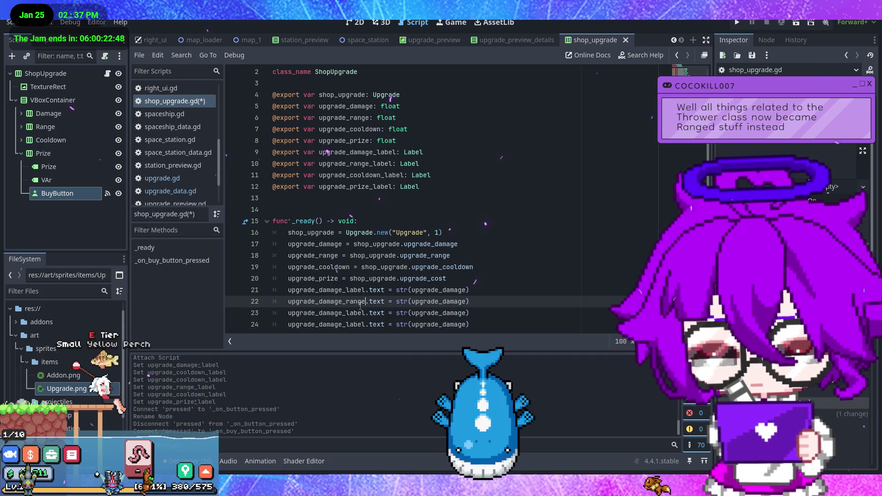
pyautogui.doubleClick(441, 302)
pyautogui.write('rad')
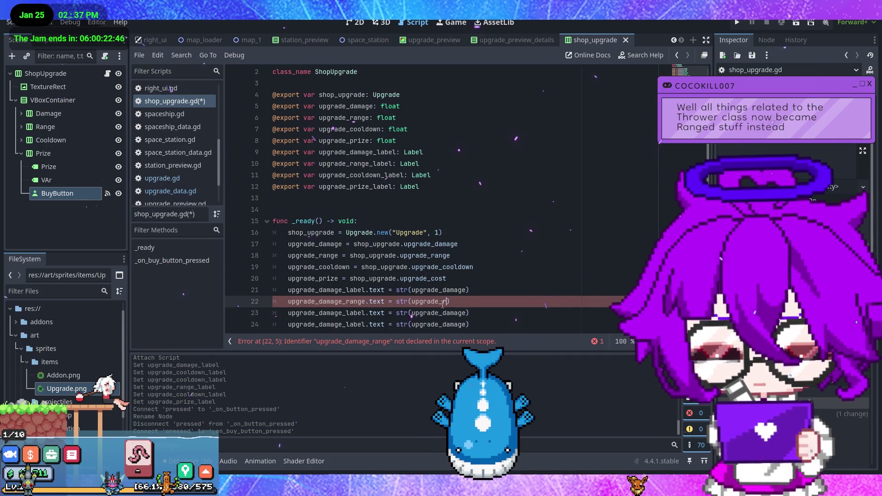
pyautogui.write('e')
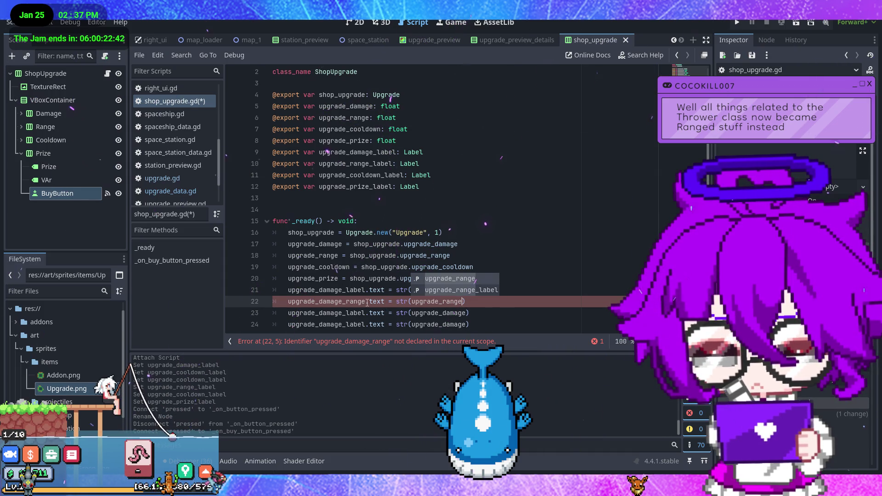
pyautogui.hotkey('ctrl', 'z')
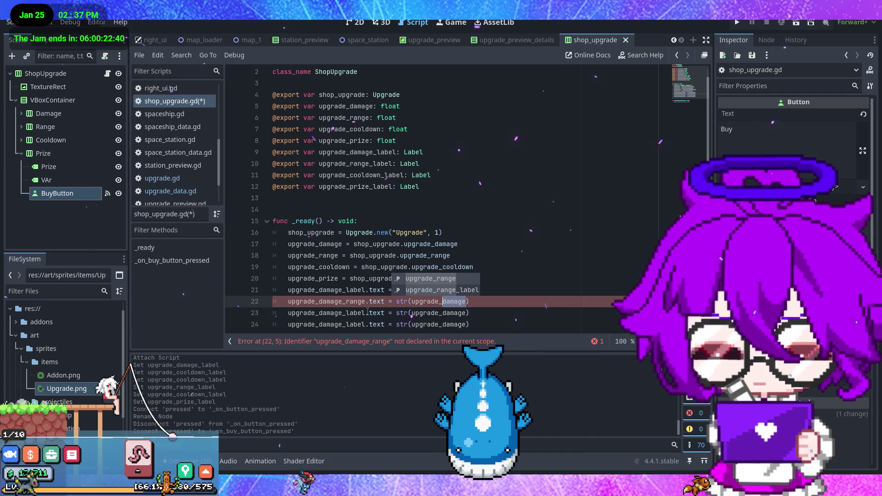
pyautogui.hotkey('ctrl', 'z')
pyautogui.hotkey('ctrl', 'z')
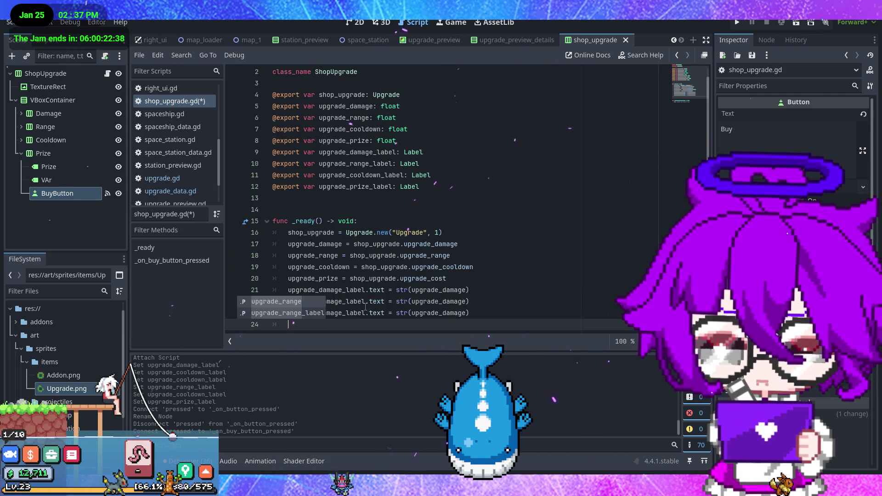
pyautogui.hotkey('ctrl', 'shift', 'z')
pyautogui.write('ange')
pyautogui.moveTo(461, 302); pyautogui.dragTo(449, 304)
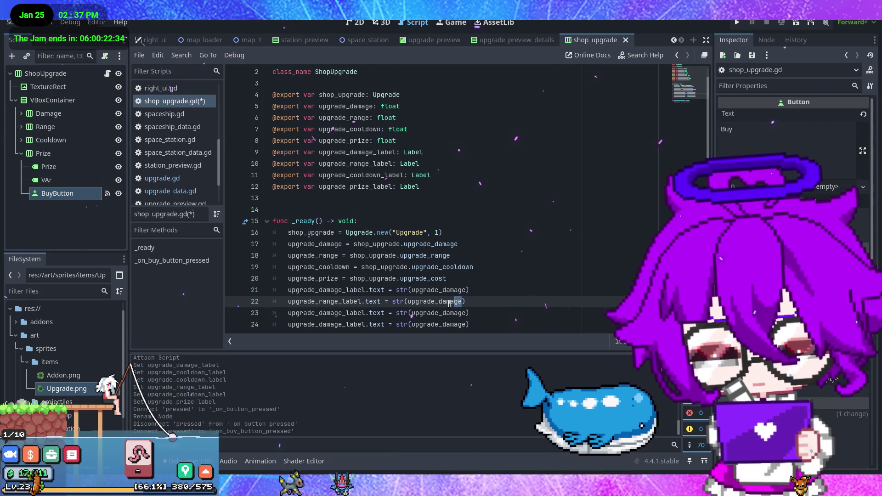
pyautogui.doubleClick(449, 302)
pyautogui.write('range')
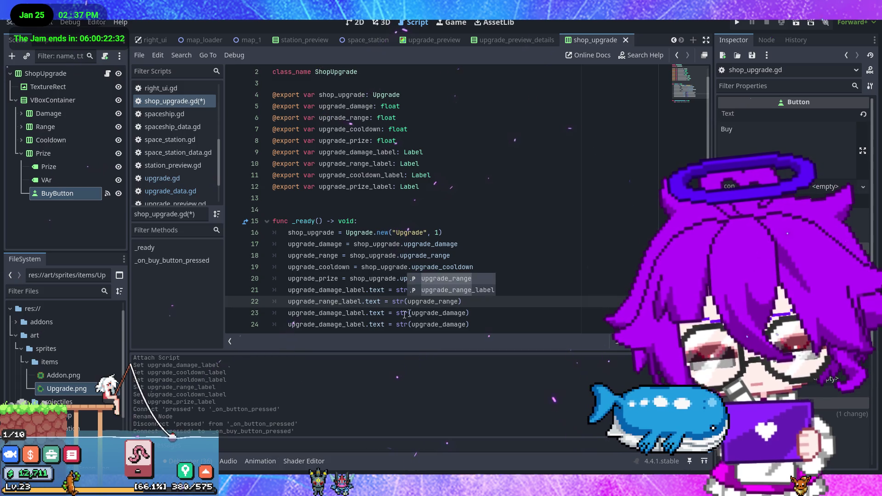
# Make lines 23 and 24 set the cooldown and prize labels from upgrade_cooldown and upgrade_prize
pyautogui.moveTo(342, 314); pyautogui.dragTo(330, 314)
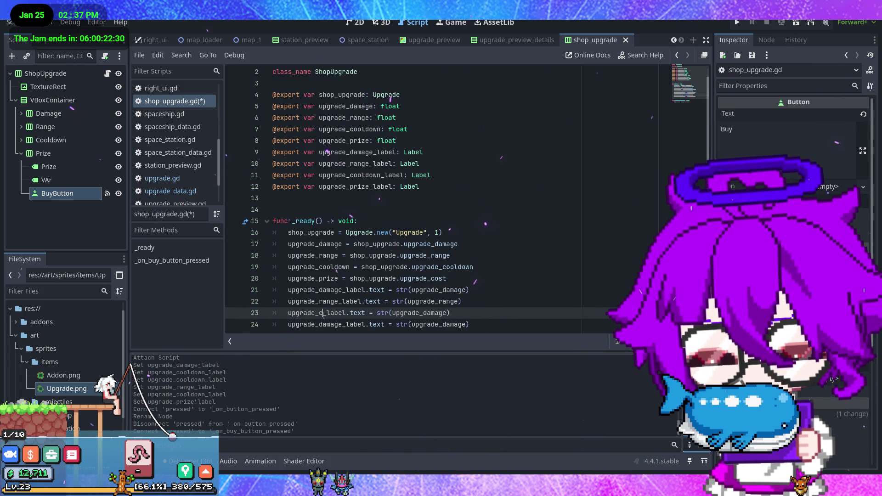
pyautogui.write('ooldown')
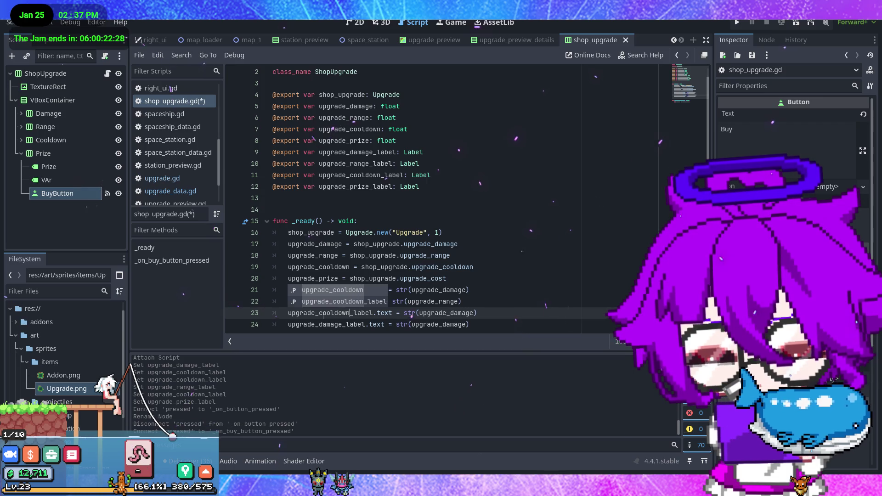
pyautogui.click(462, 314)
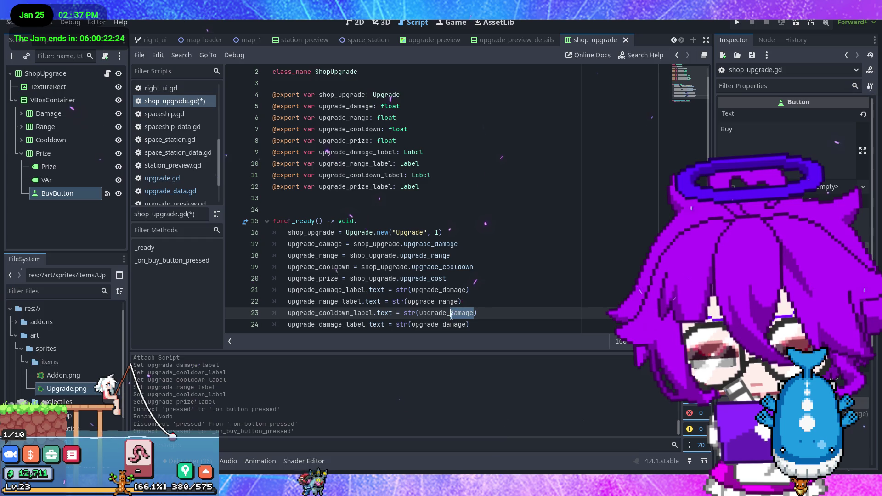
pyautogui.write('cooldon')
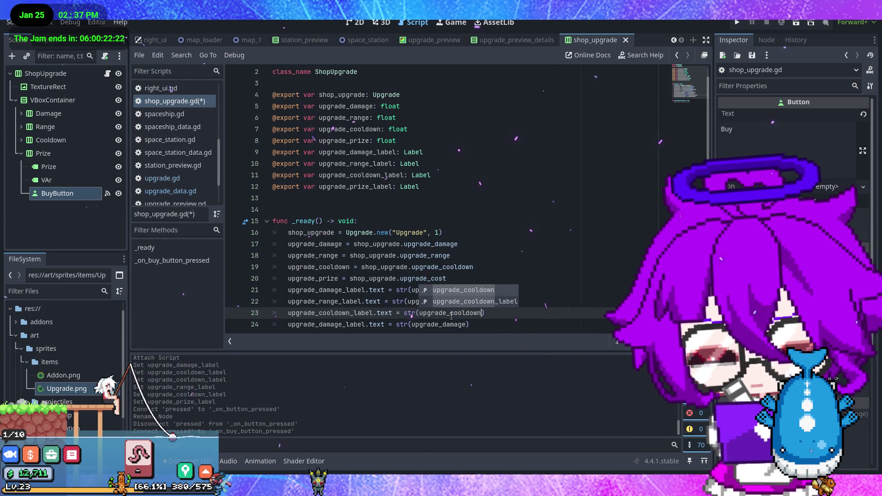
pyautogui.scroll(-1, 360, 305)
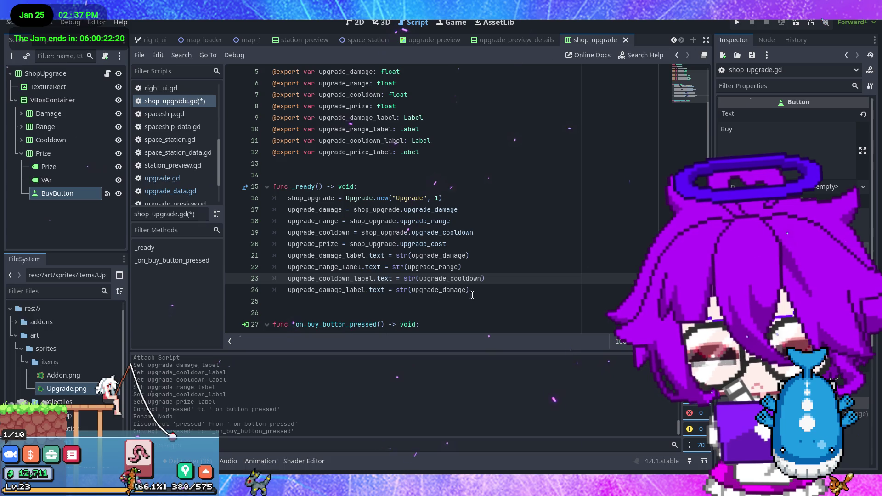
pyautogui.moveTo(343, 290); pyautogui.dragTo(324, 291)
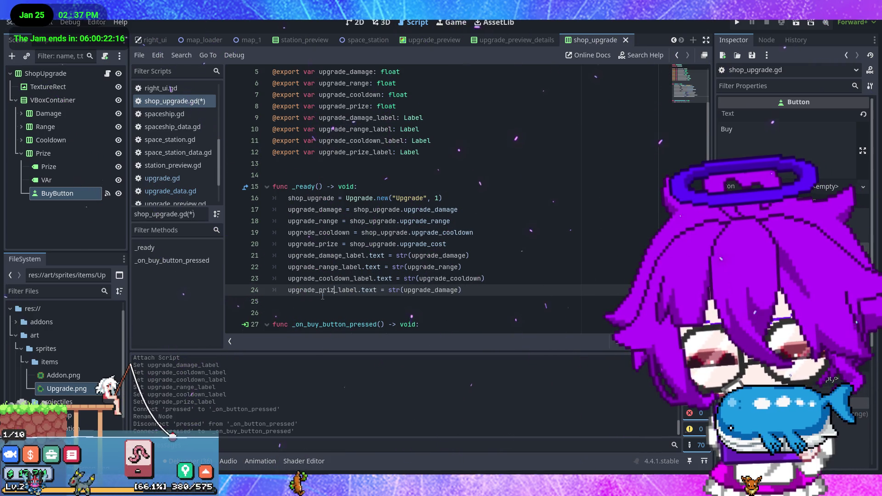
pyautogui.write('prize')
pyautogui.moveTo(461, 291); pyautogui.dragTo(444, 291)
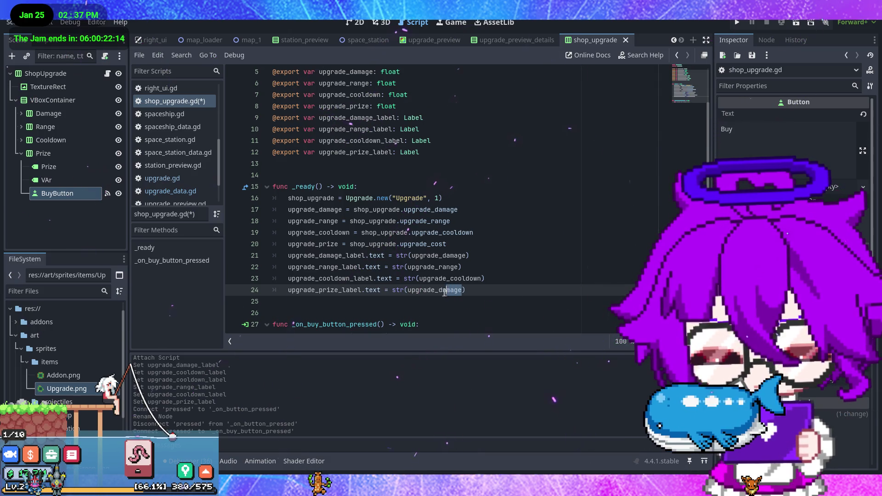
pyautogui.write('pr')
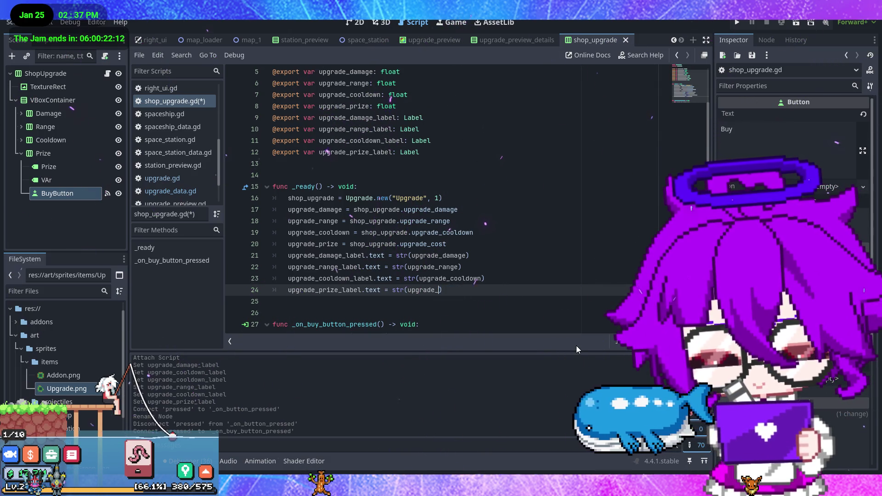
pyautogui.write('ize')
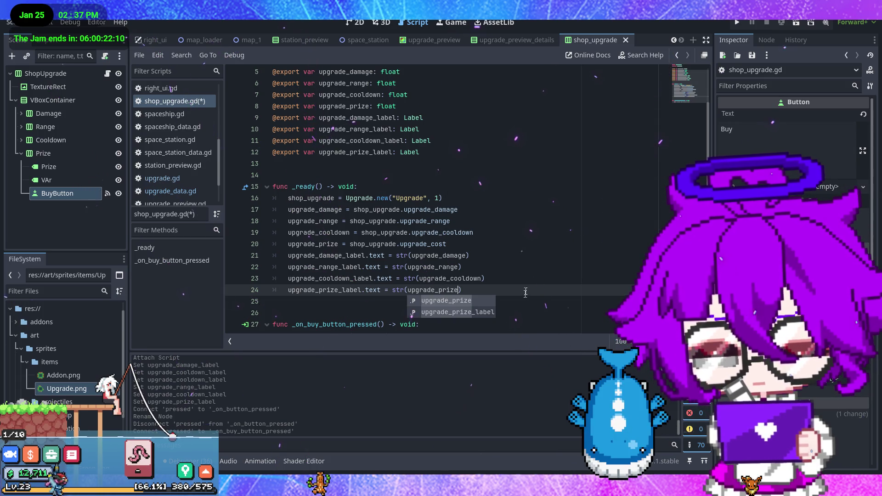
pyautogui.hotkey('ctrl', 's')
# Replace pass in _on_buy_button_pressed with a print() call
pyautogui.scroll(-1, 505, 298)
pyautogui.moveTo(419, 313); pyautogui.dragTo(289, 314)
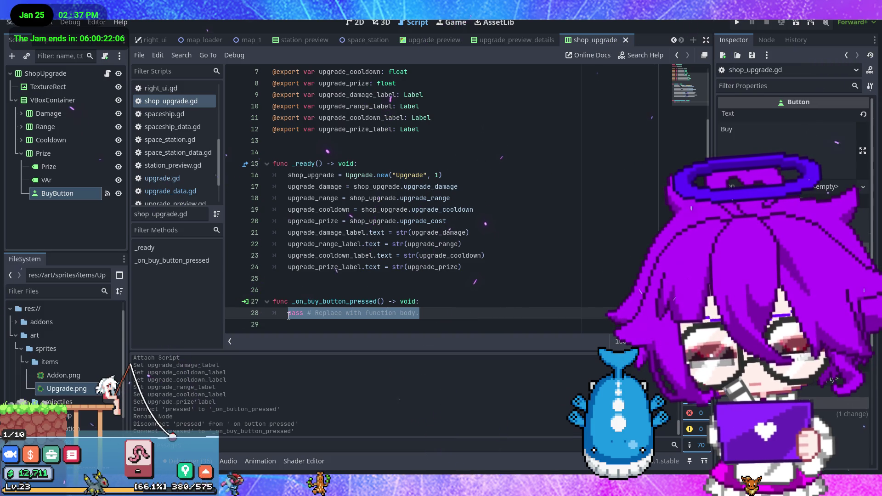
pyautogui.write('print(')
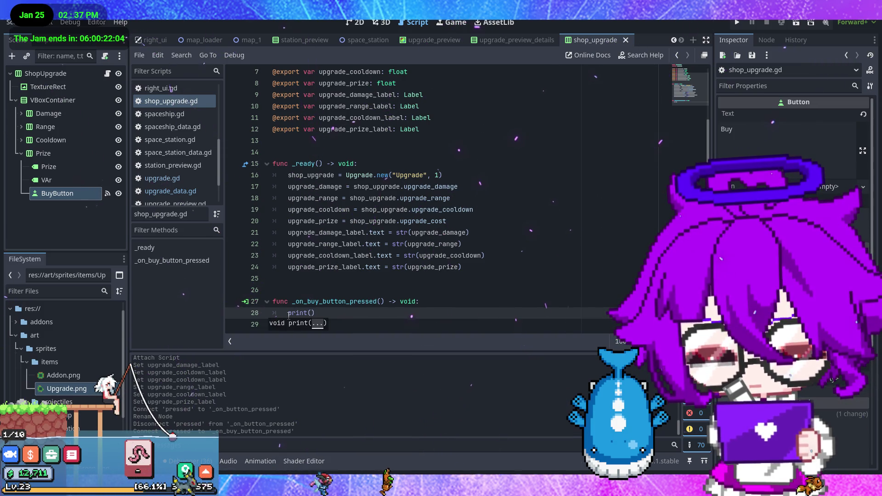
# Replace the fixed tier 1 in Upgrade.new with randi_range(1, 3)
pyautogui.scroll(1, 407, 257)
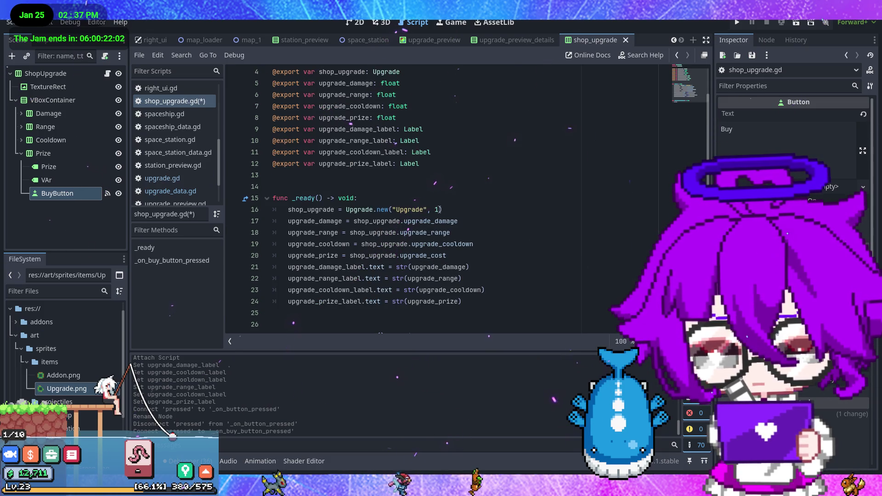
pyautogui.doubleClick(439, 209)
pyautogui.write('rand')
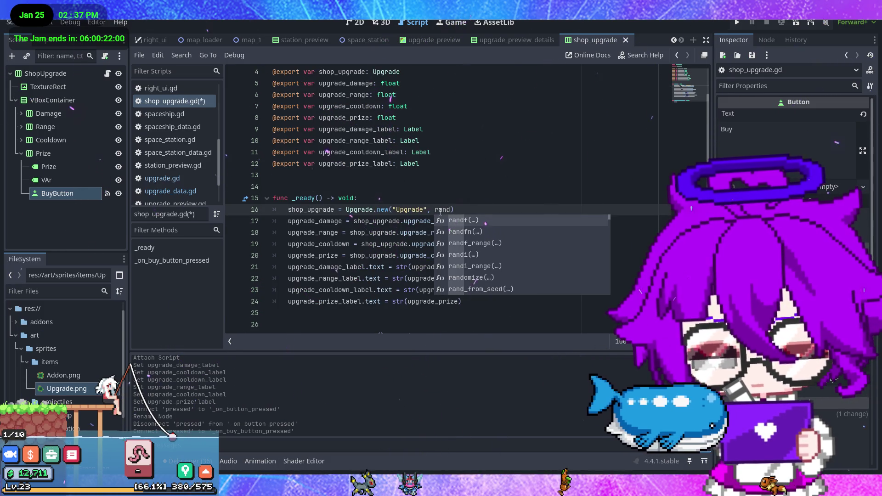
pyautogui.write('i')
pyautogui.press('Down')
pyautogui.press('Return')
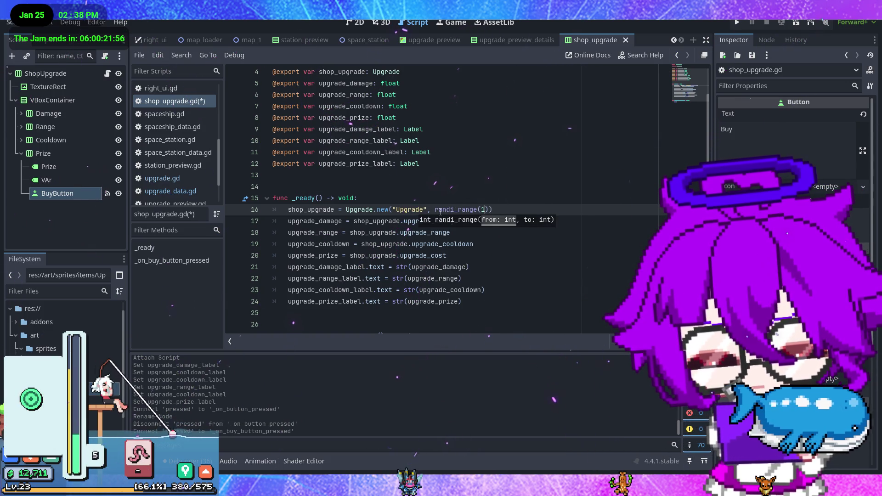
# Make the buy handler print(shop_upgrade) and save the script
pyautogui.click(490, 303)
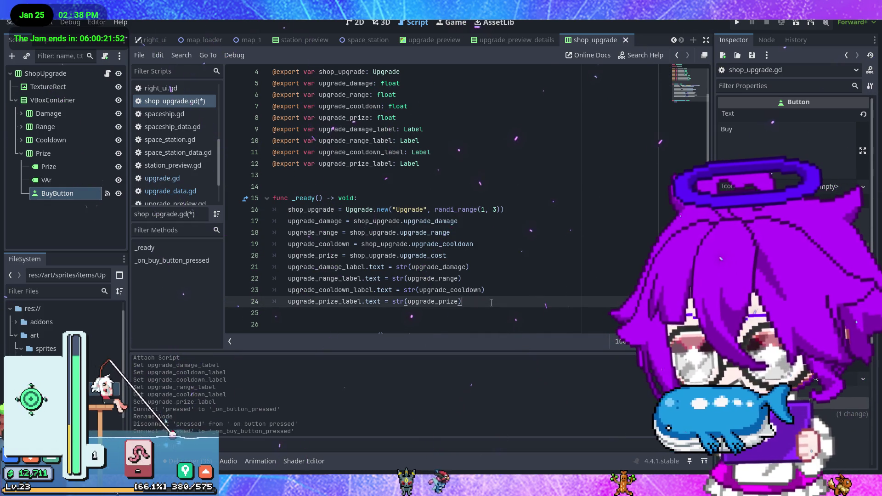
pyautogui.scroll(-1, 472, 304)
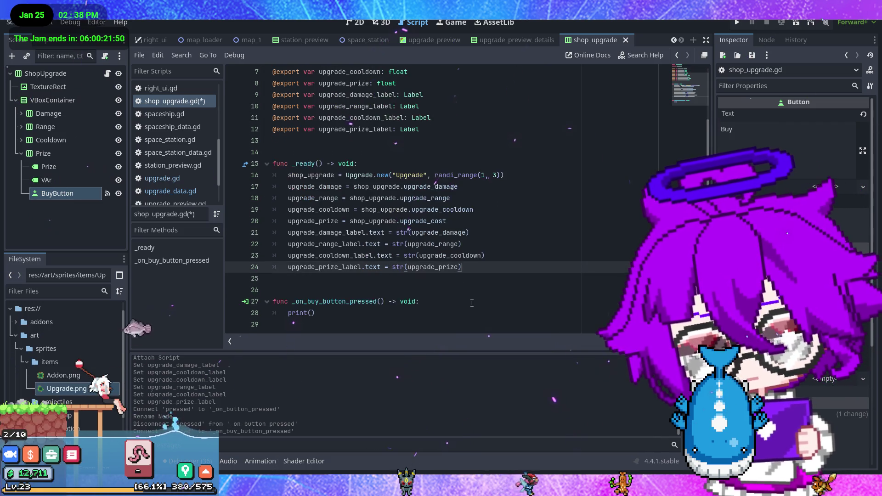
pyautogui.click(337, 320)
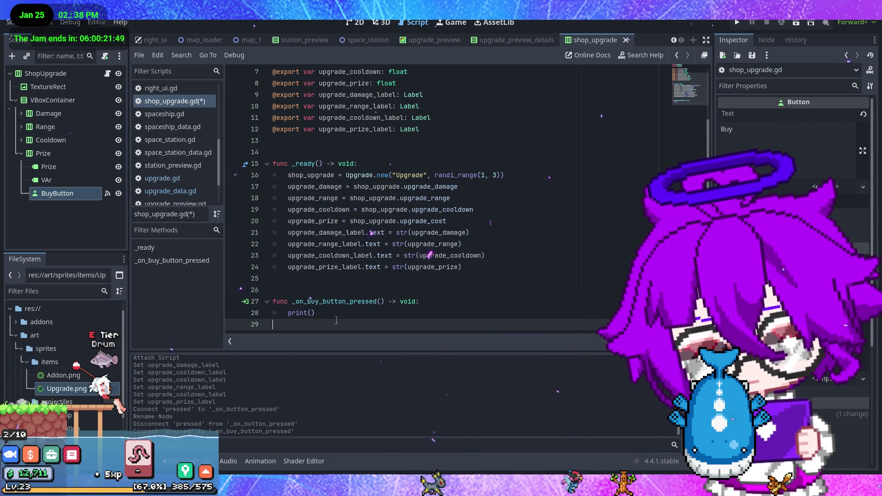
pyautogui.click(311, 313)
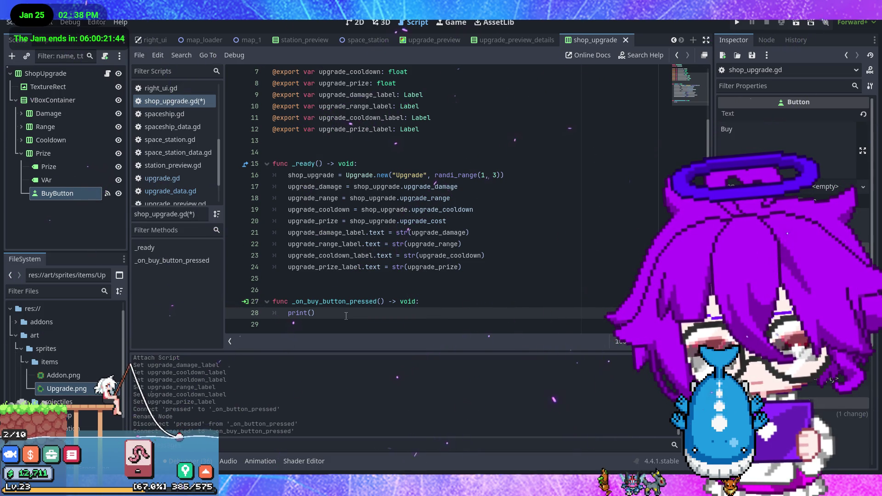
pyautogui.write('shop')
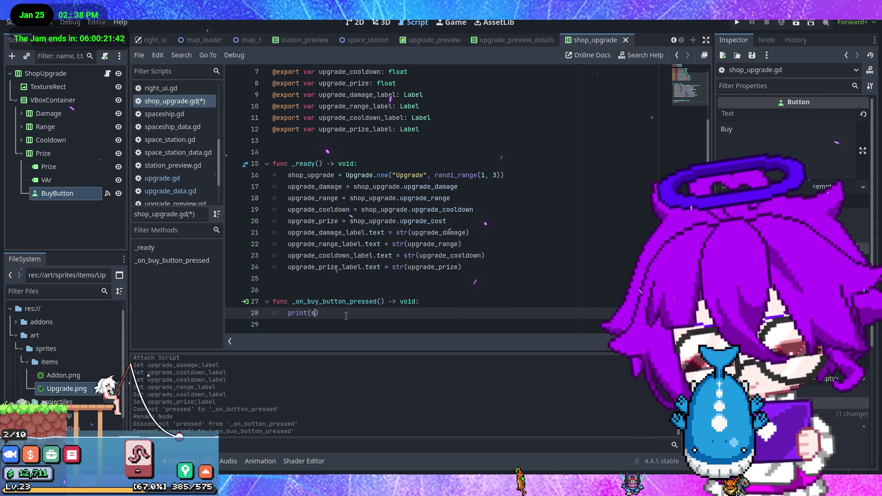
pyautogui.press('Return')
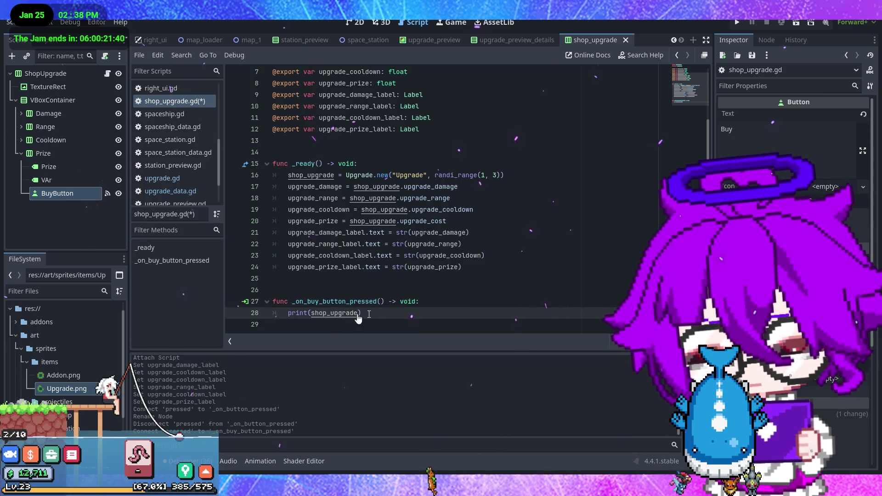
pyautogui.hotkey('ctrl', 's')
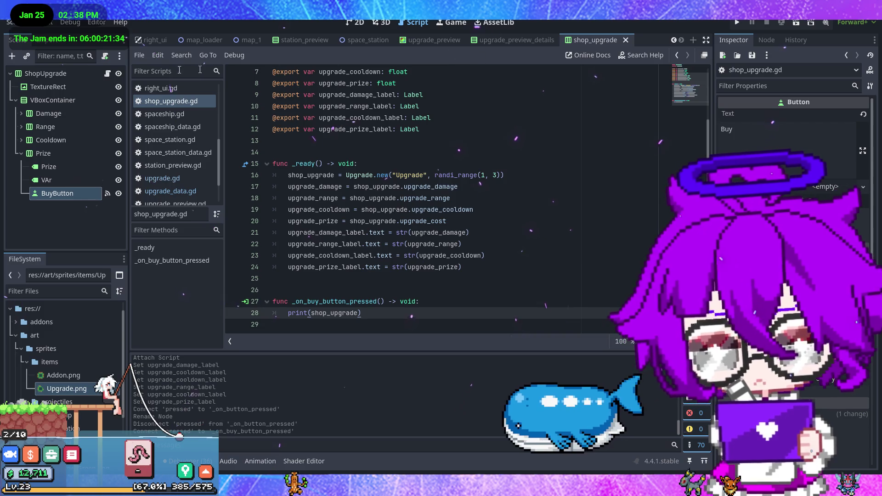
pyautogui.click(156, 39)
# Close the upgrade_preview_details and upgrade_preview scene tabs
pyautogui.click(515, 41)
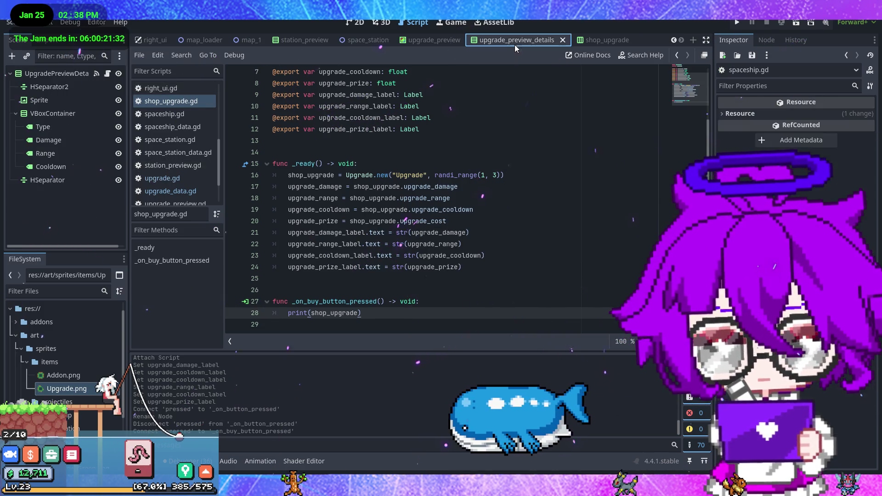
pyautogui.click(562, 40)
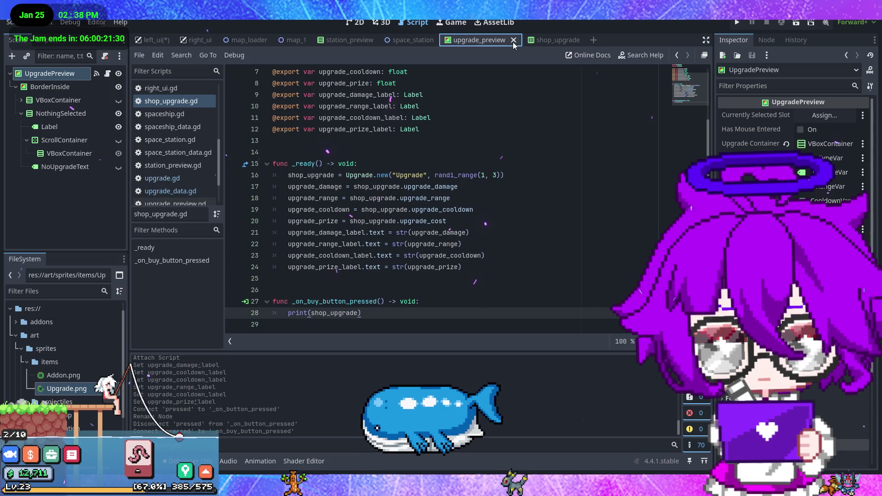
pyautogui.click(542, 41)
# In the left_ui scene, inspect the shop VBoxContainer in 2D and toggle the Turret panel's visibility
pyautogui.click(150, 41)
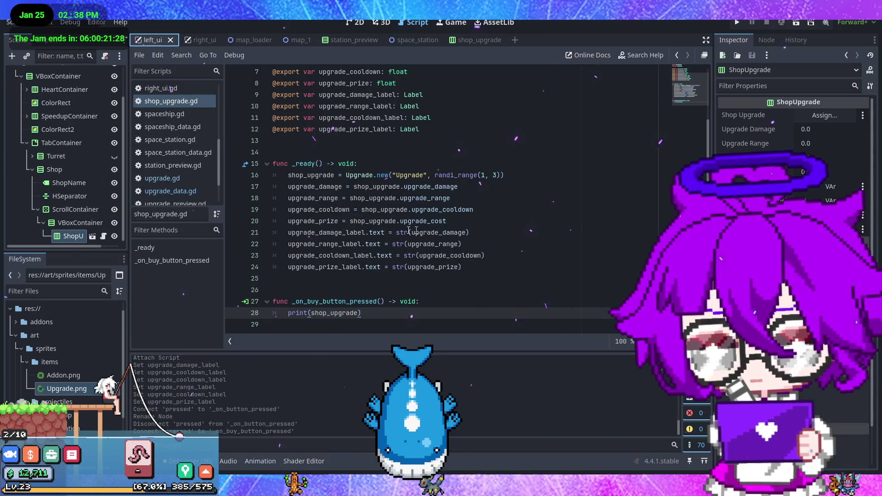
pyautogui.scroll(2, 76, 85)
pyautogui.click(102, 75)
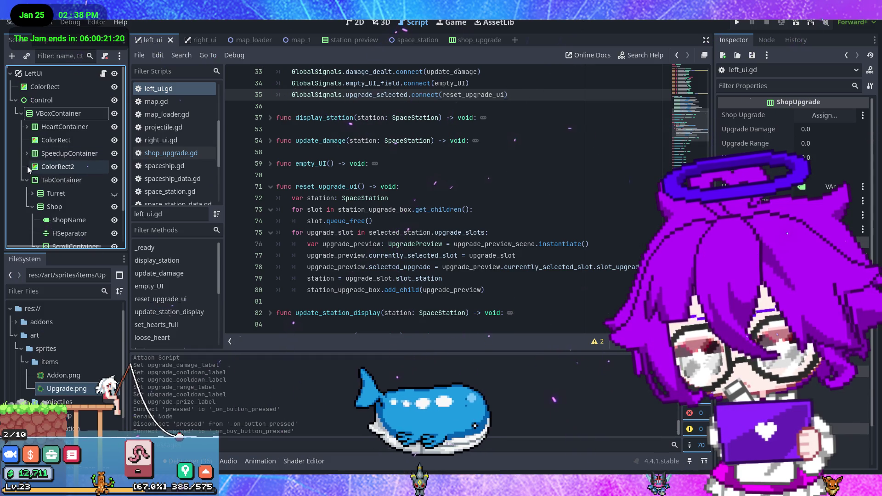
pyautogui.scroll(-2, 59, 183)
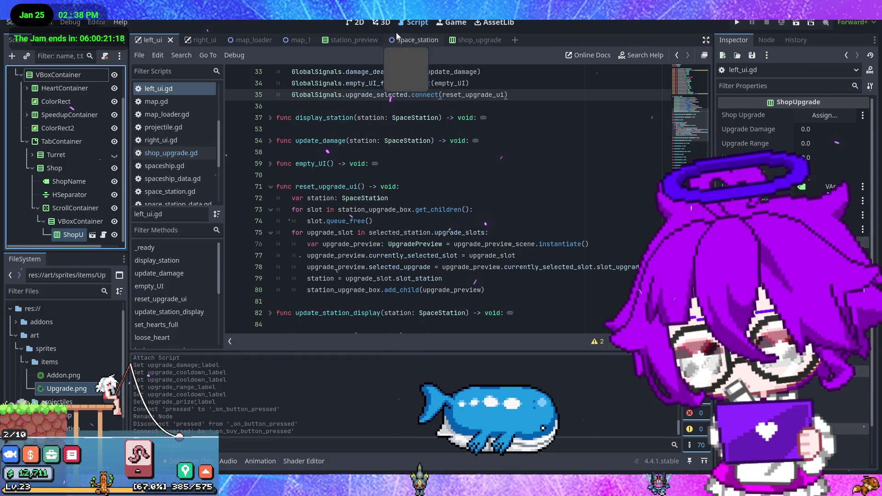
pyautogui.click(356, 22)
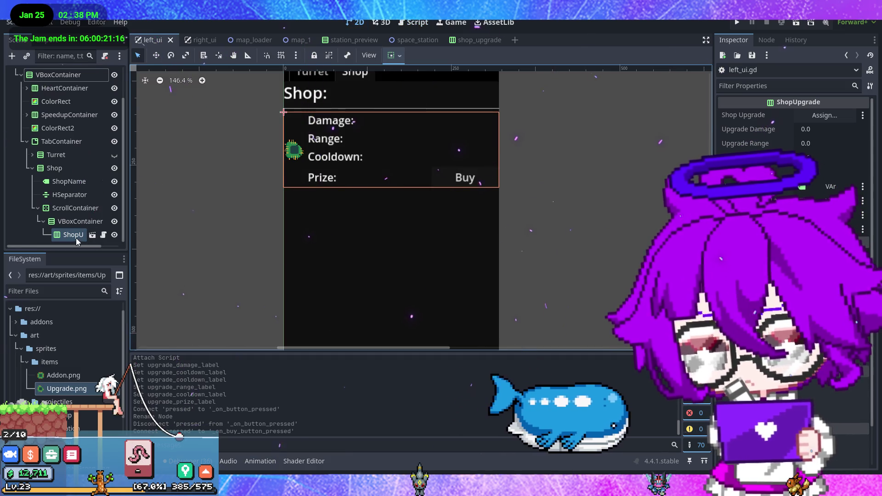
pyautogui.click(70, 223)
pyautogui.scroll(1, 96, 167)
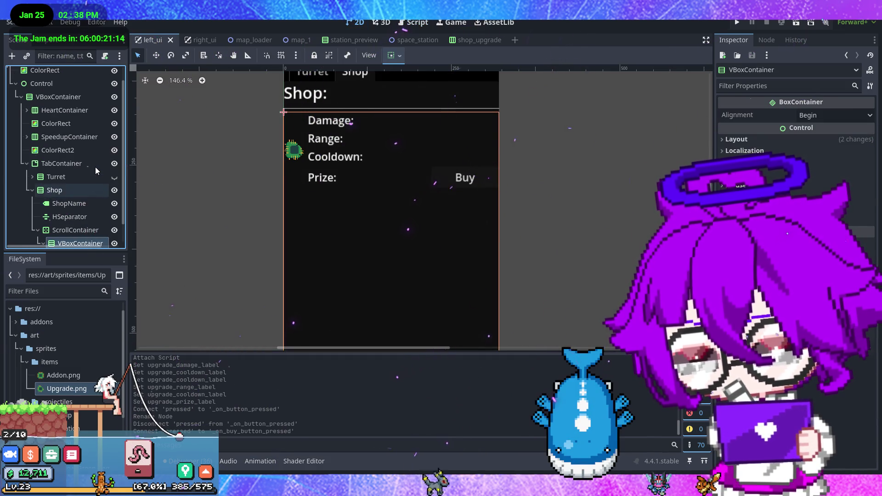
pyautogui.scroll(-2, 95, 167)
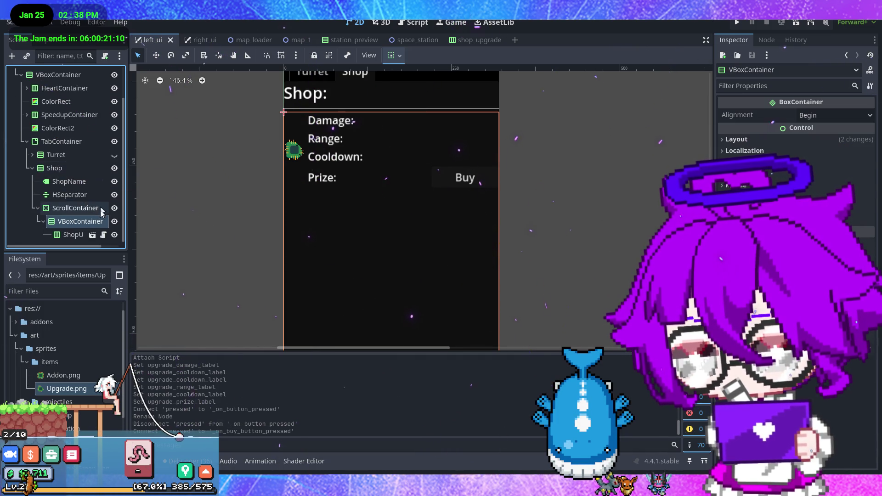
pyautogui.click(114, 156)
pyautogui.click(114, 156)
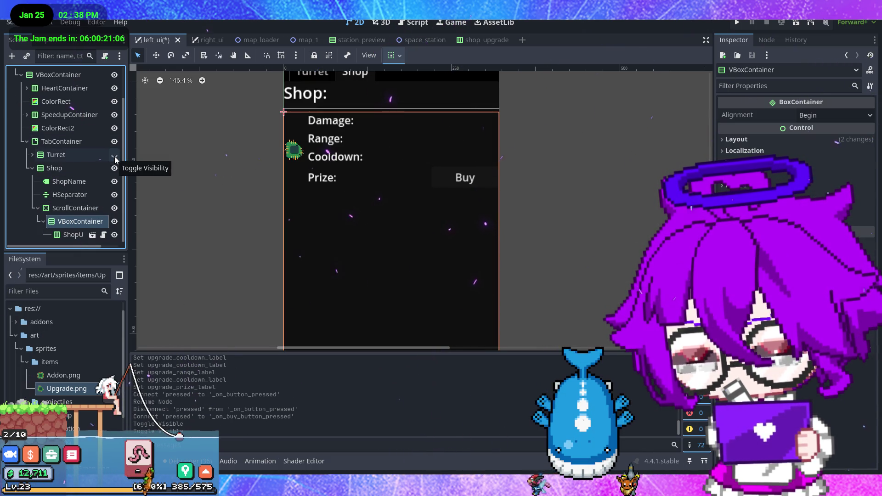
# Reopen left_ui.gd from the LeftUi node's script icon
pyautogui.scroll(3, 93, 158)
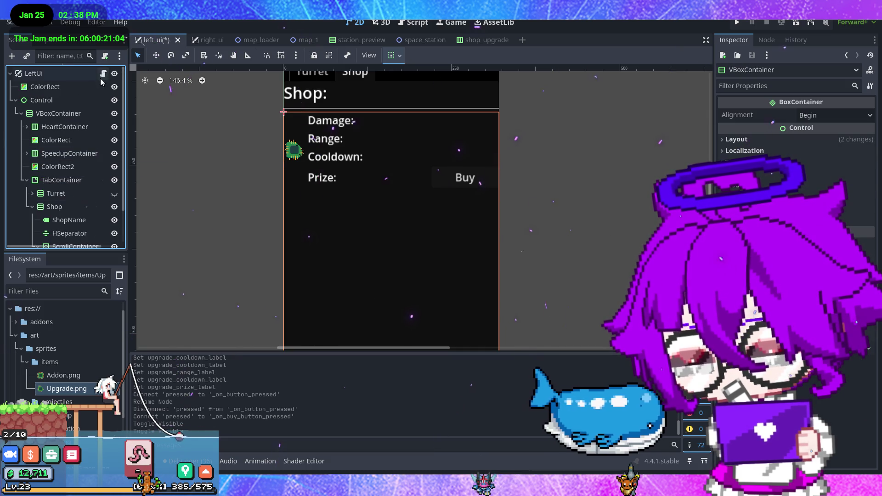
pyautogui.click(103, 76)
pyautogui.scroll(5, 261, 194)
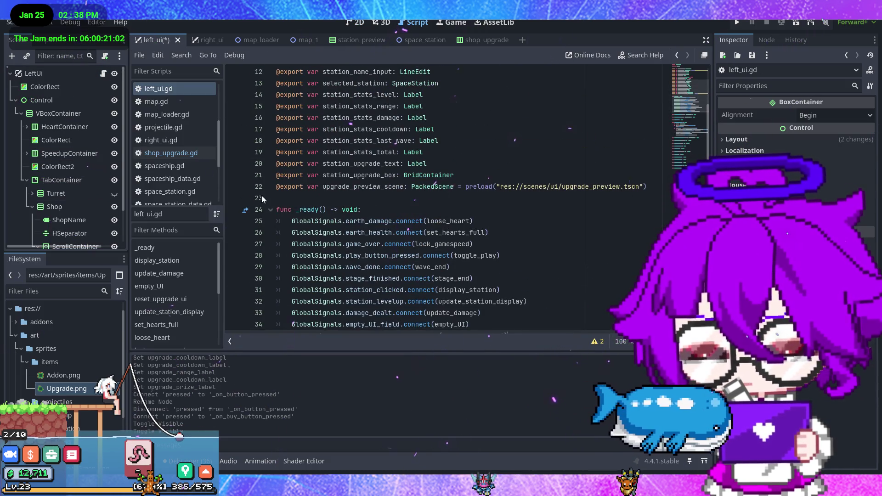
pyautogui.click(273, 200)
pyautogui.press('Return')
pyautogui.write('export var shop:')
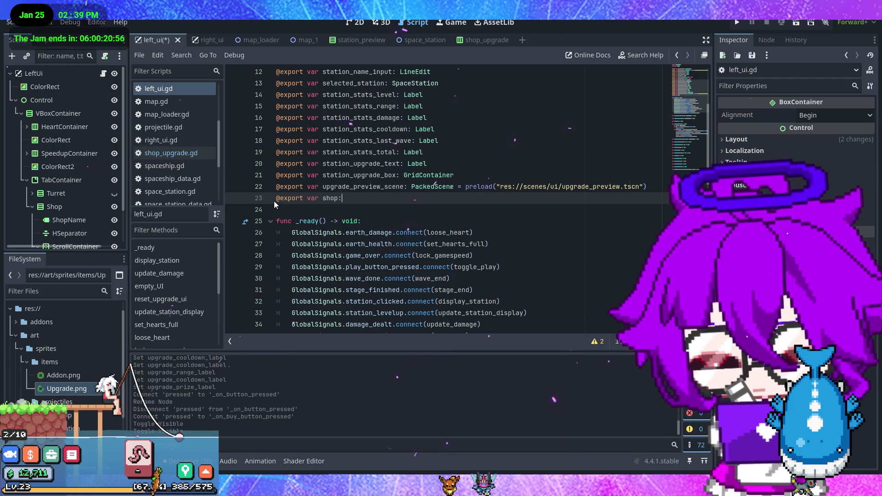
pyautogui.write('_box')
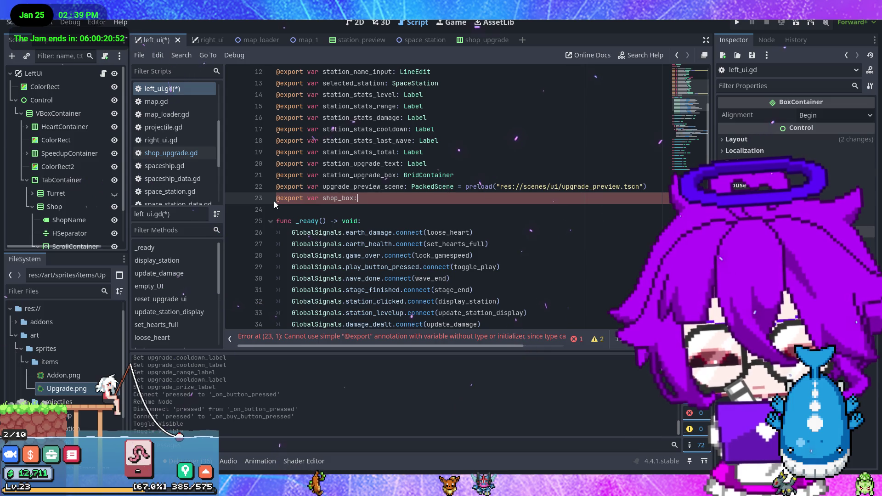
pyautogui.write(' V')
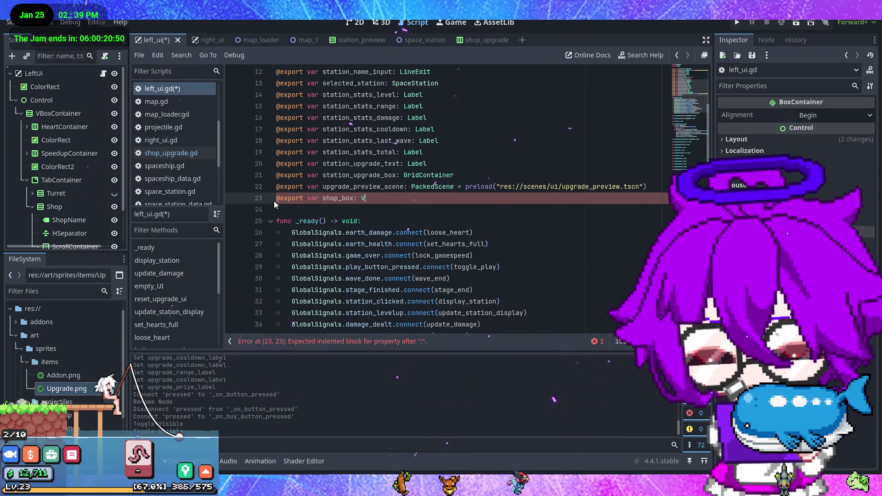
pyautogui.write('B')
pyautogui.press('Return')
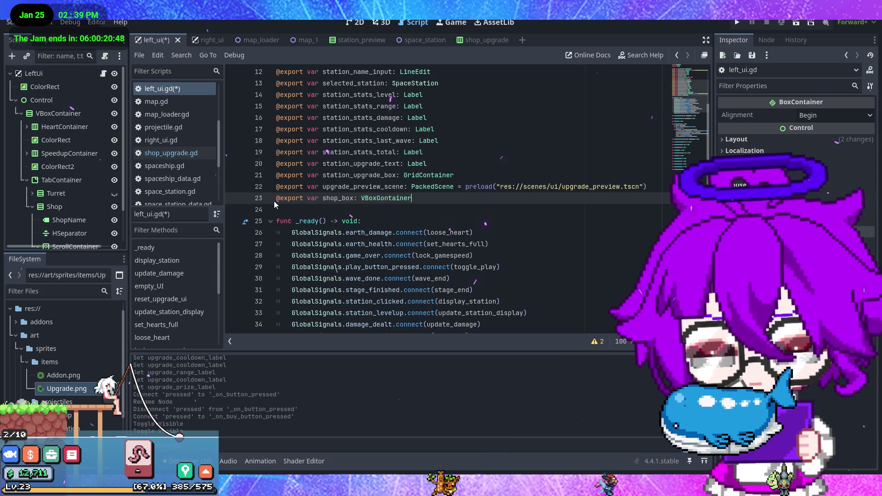
pyautogui.hotkey('ctrl', 's')
# Assign the shop's VBoxContainer node to LeftUi's Shop Box inspector slot
pyautogui.scroll(-2, 92, 180)
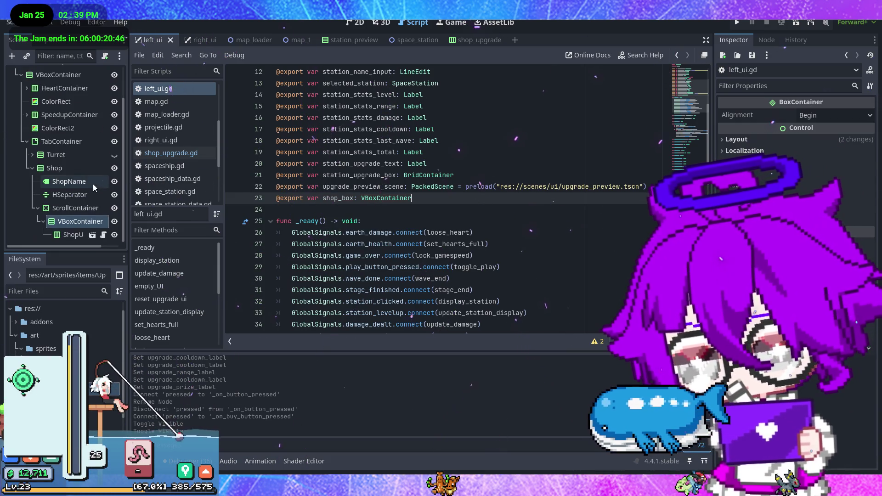
pyautogui.scroll(2, 87, 138)
pyautogui.click(59, 77)
pyautogui.scroll(-2, 84, 172)
pyautogui.moveTo(80, 220)
pyautogui.mouseDown()
pyautogui.moveTo(321, 211)
pyautogui.moveTo(409, 279)
pyautogui.mouseUp()
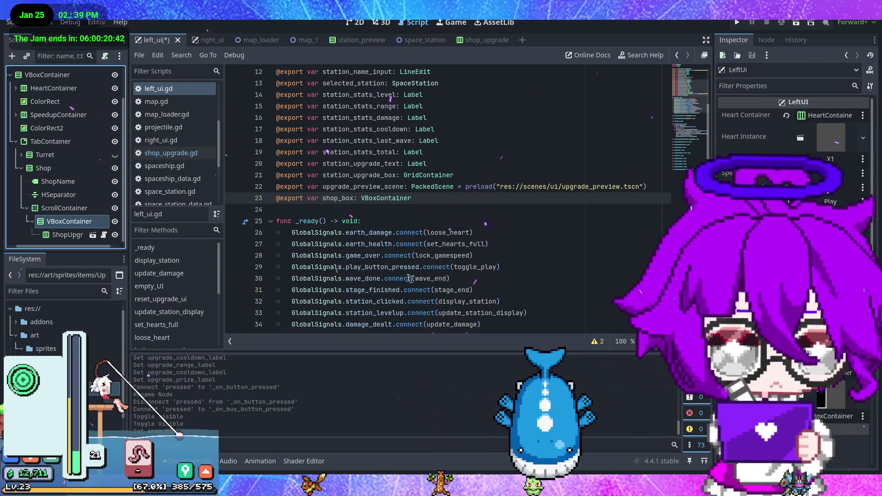
pyautogui.scroll(-12, 409, 279)
pyautogui.click(270, 129)
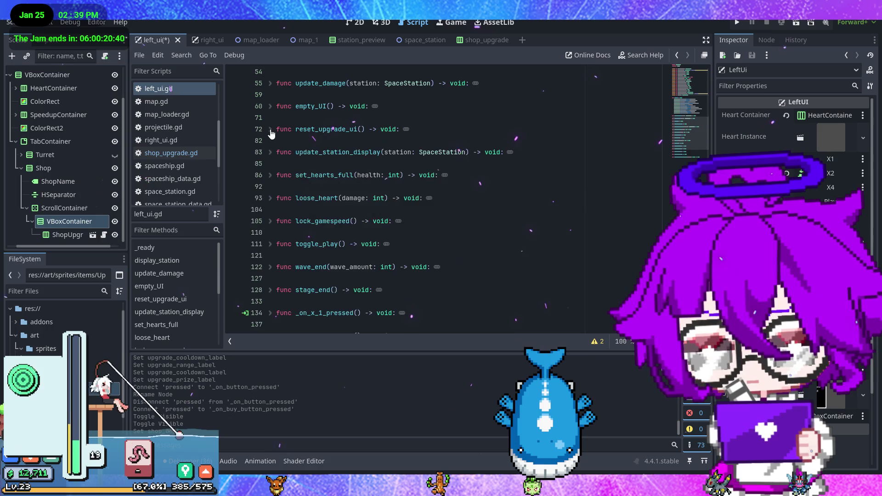
# In _ready, loop over shop_box.get_children() and call shop_item.queue_free() on each
pyautogui.scroll(6, 299, 151)
pyautogui.click(528, 241)
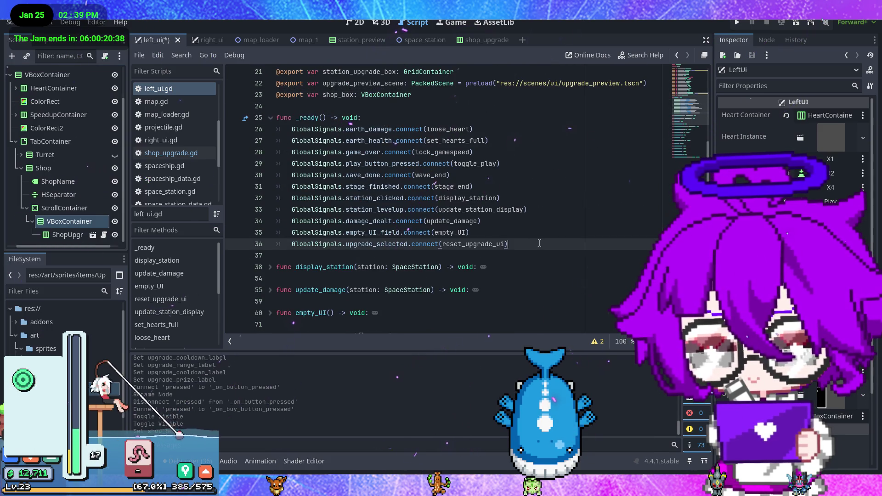
pyautogui.press('Return')
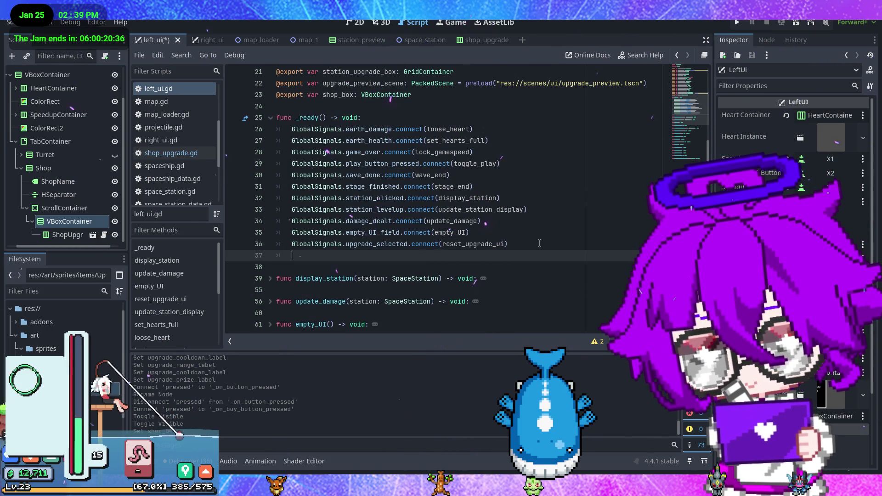
pyautogui.write('shop')
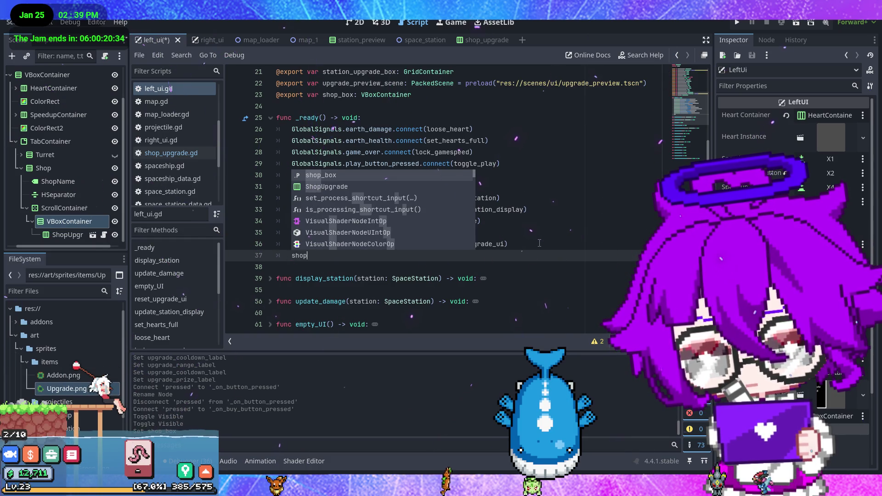
pyautogui.press('Return')
pyautogui.write('.get')
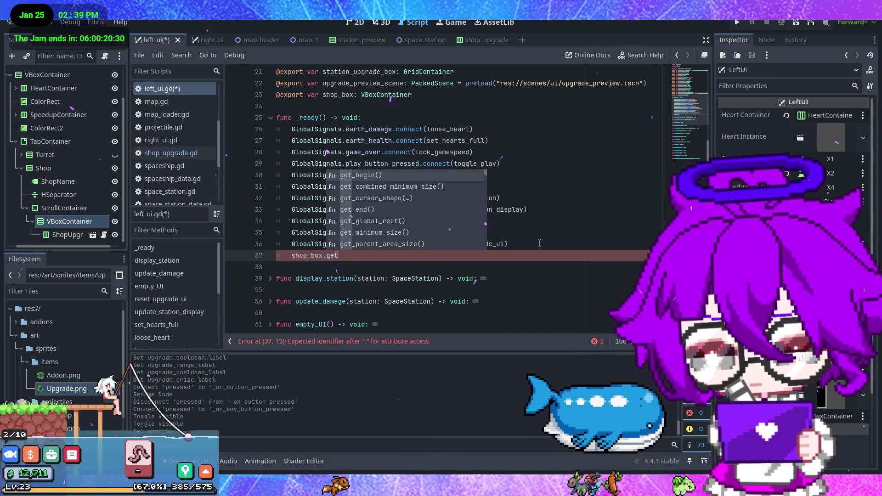
pyautogui.write('_chi')
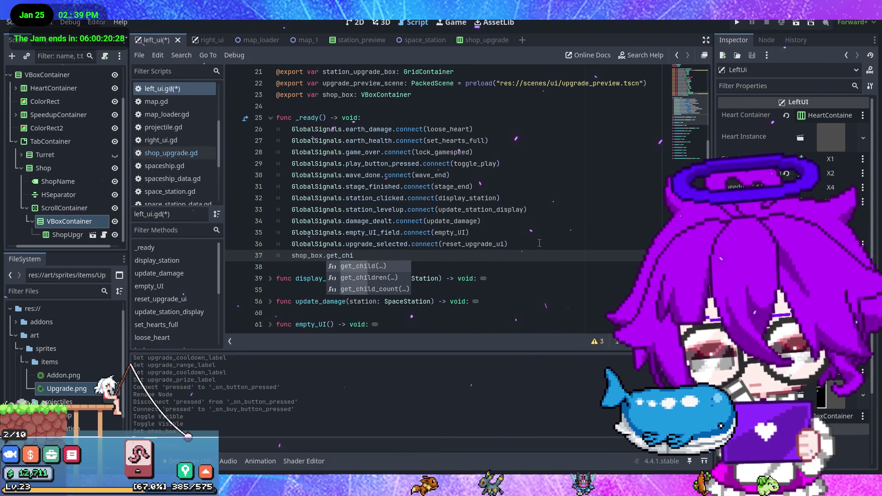
pyautogui.press('Down')
pyautogui.press('Return')
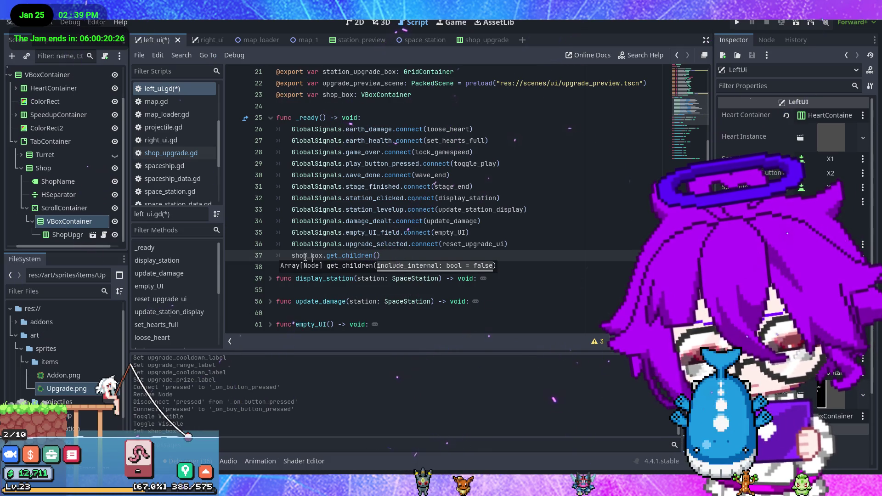
pyautogui.click(294, 255)
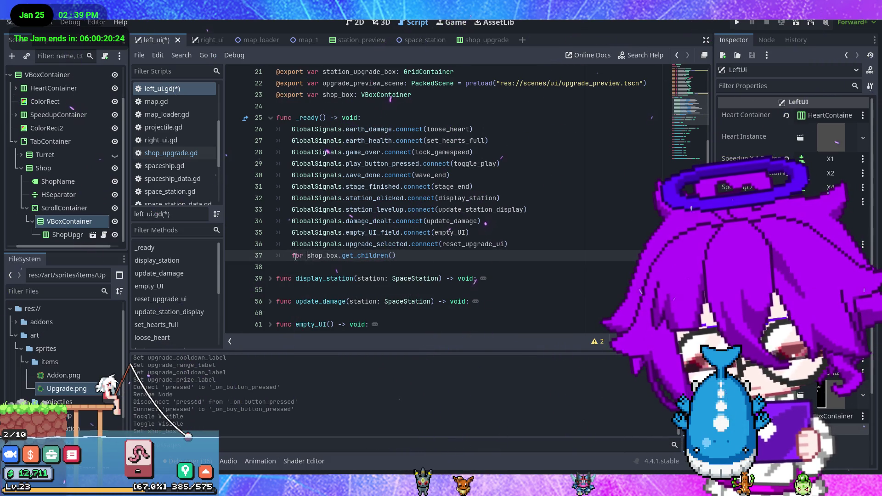
pyautogui.write('for shop')
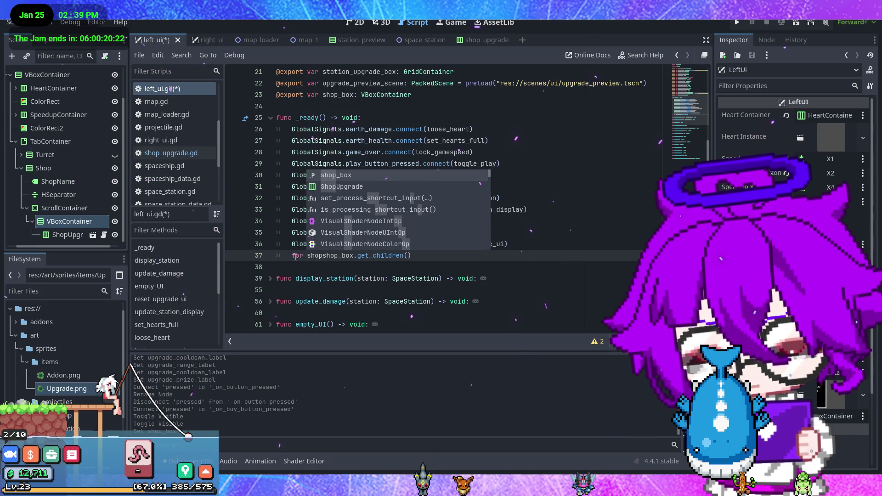
pyautogui.press('BackSpace')
pyautogui.press('BackSpace')
pyautogui.press('BackSpace')
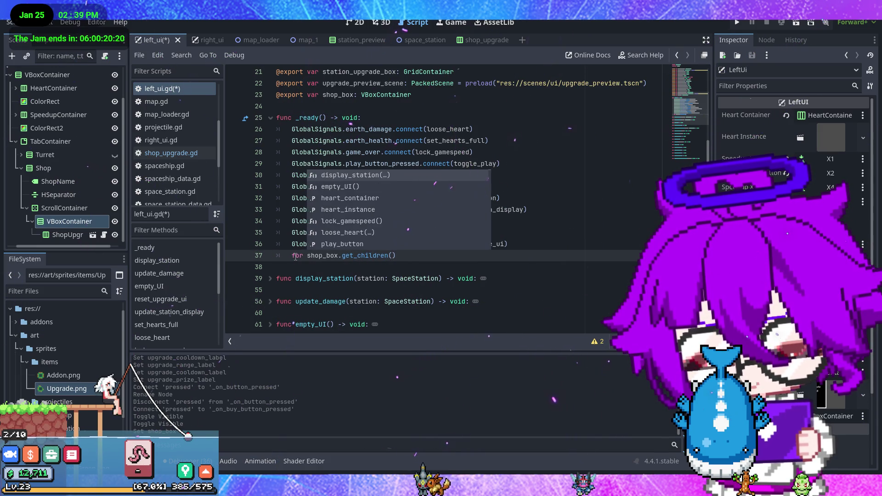
pyautogui.write('shop')
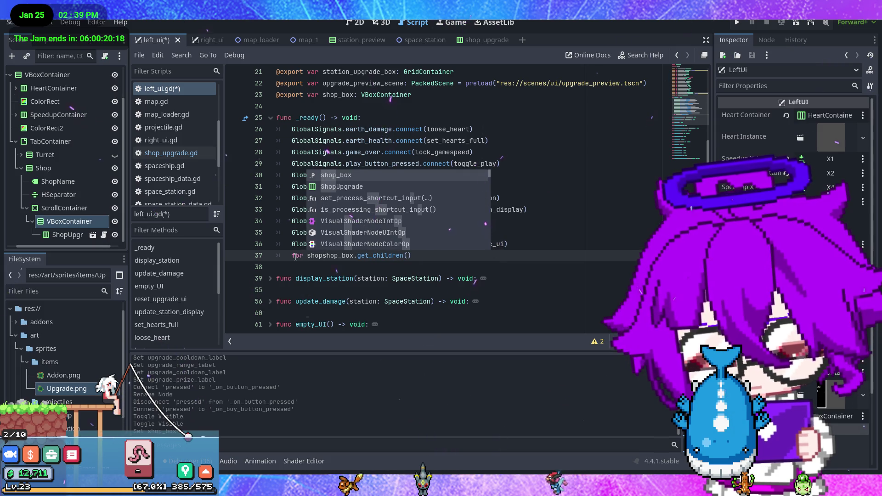
pyautogui.write('_item in ')
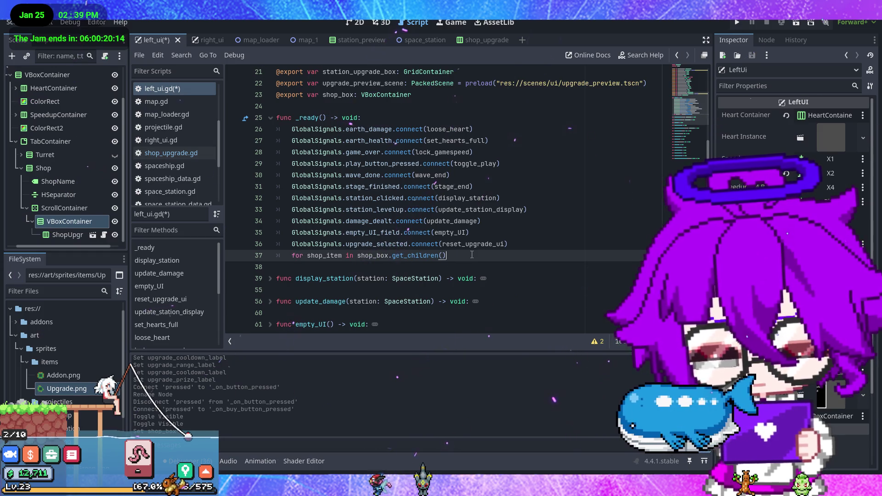
pyautogui.write(':')
pyautogui.press('Return')
pyautogui.write('shop')
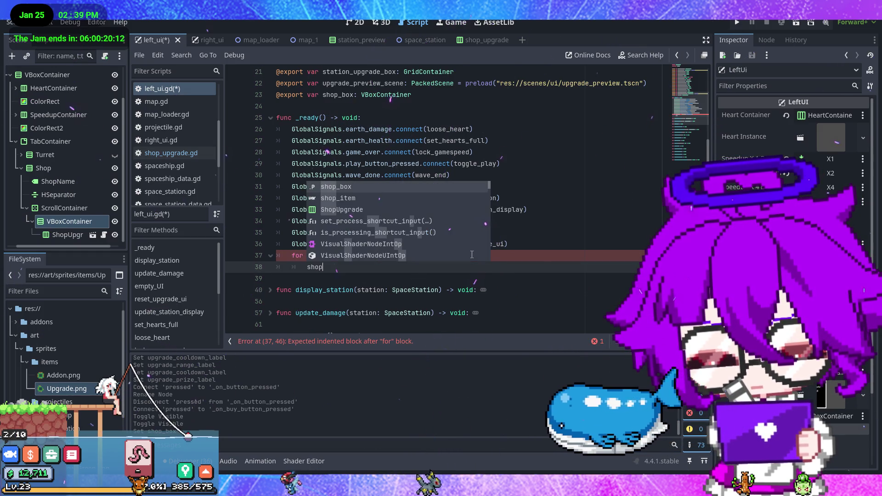
pyautogui.write('_item')
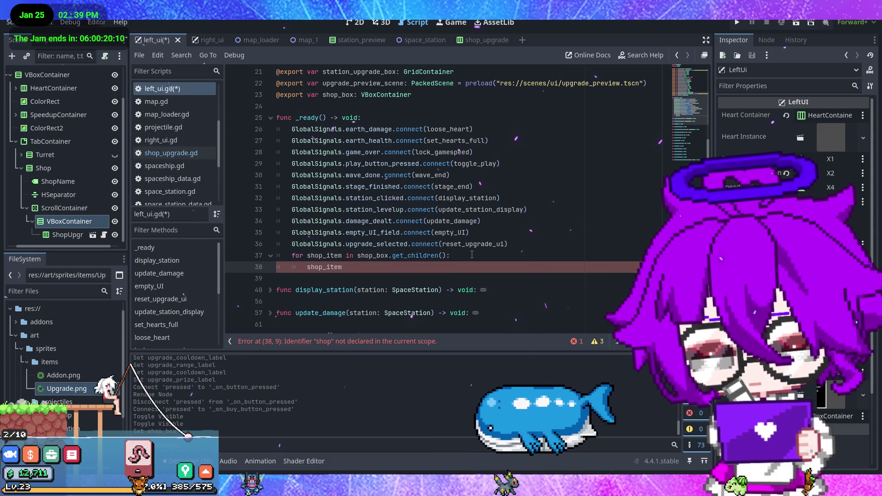
pyautogui.write('.qu')
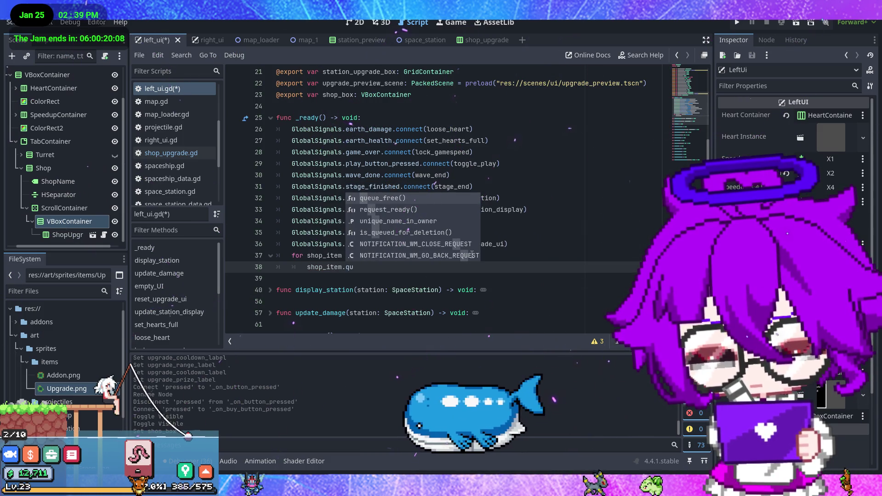
pyautogui.press('Return')
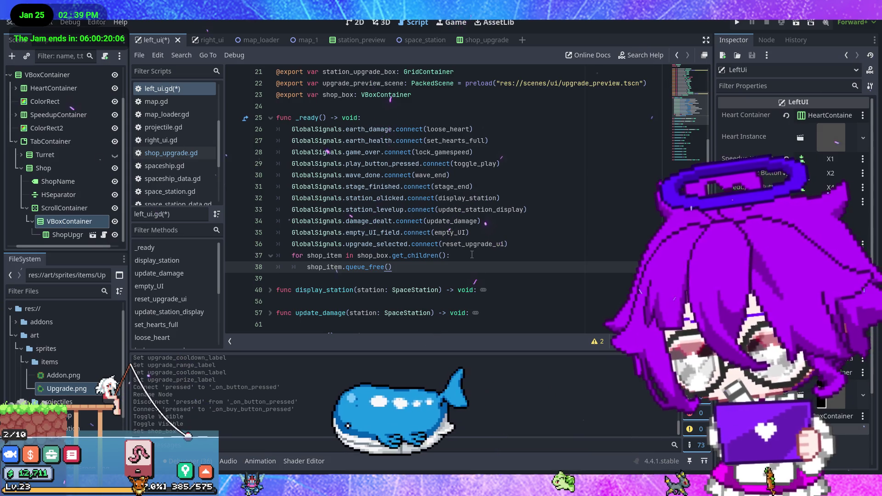
# Add a 'for shop_item in 3:' loop after it with an empty body
pyautogui.scroll(-1, 472, 255)
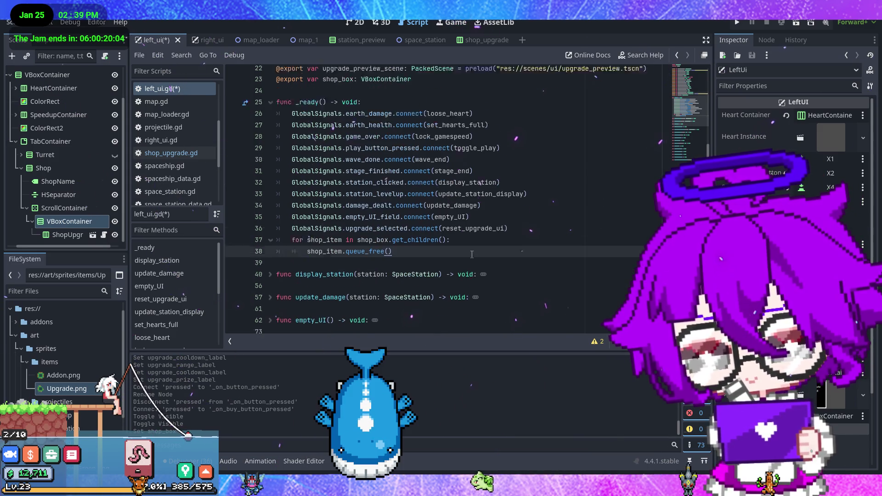
pyautogui.scroll(-1, 472, 254)
pyautogui.press('Return')
pyautogui.press('BackSpace')
pyautogui.write('fror')
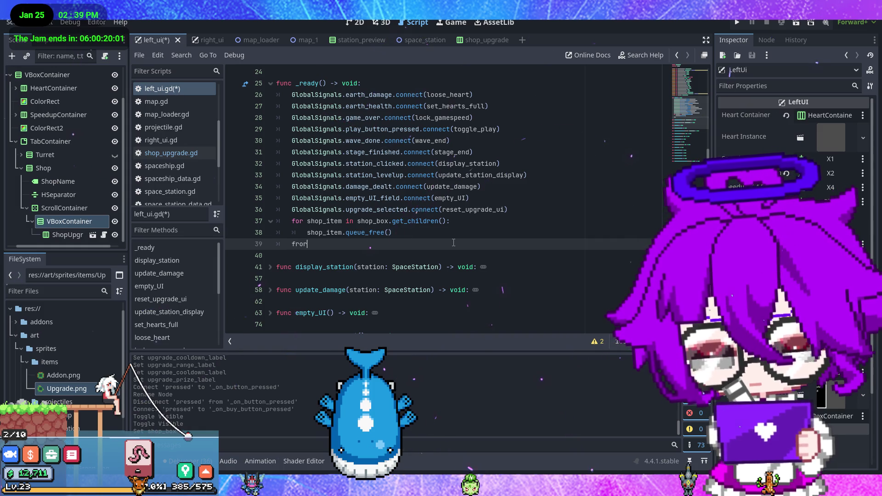
pyautogui.press('BackSpace')
pyautogui.press('BackSpace')
pyautogui.press('BackSpace')
pyautogui.write('or')
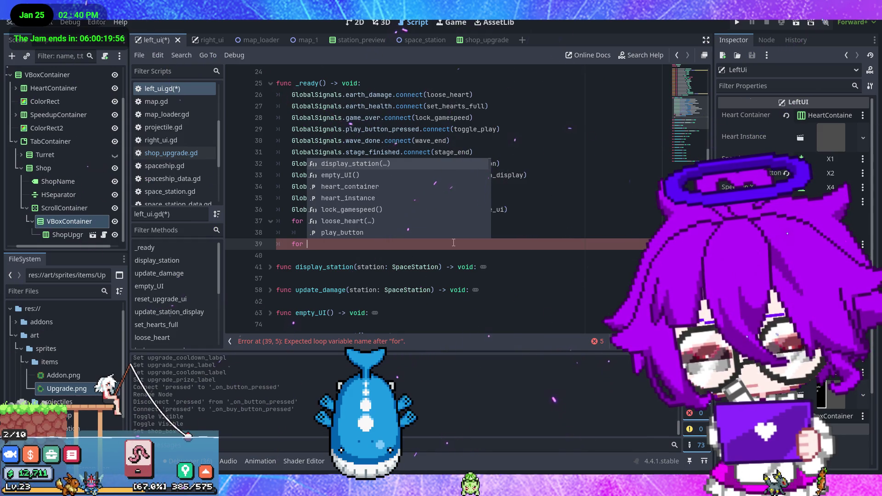
pyautogui.write('s')
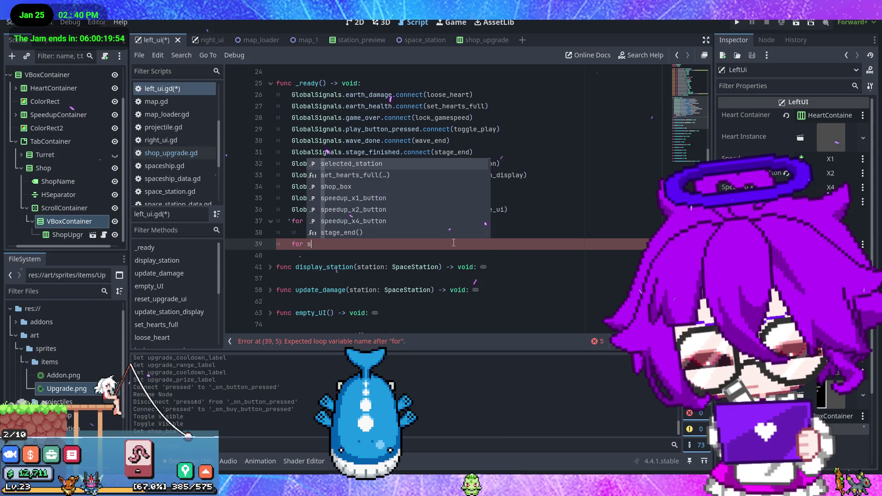
pyautogui.write('hop_')
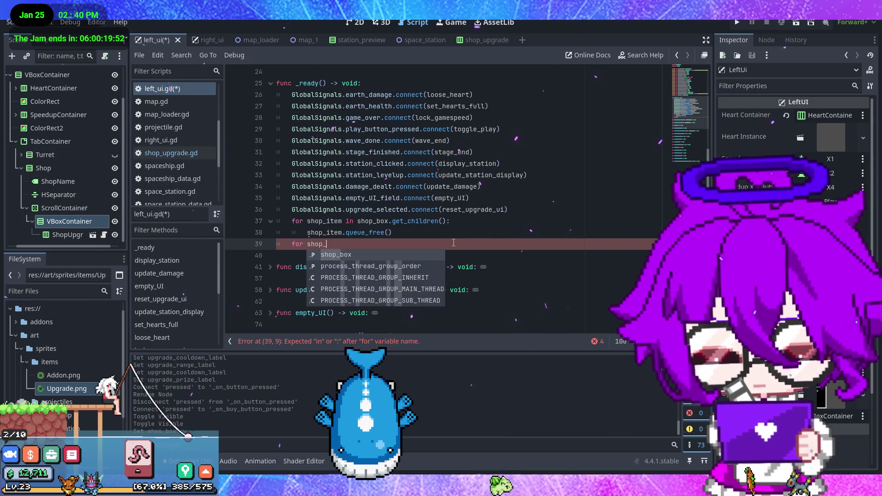
pyautogui.write('item in 3')
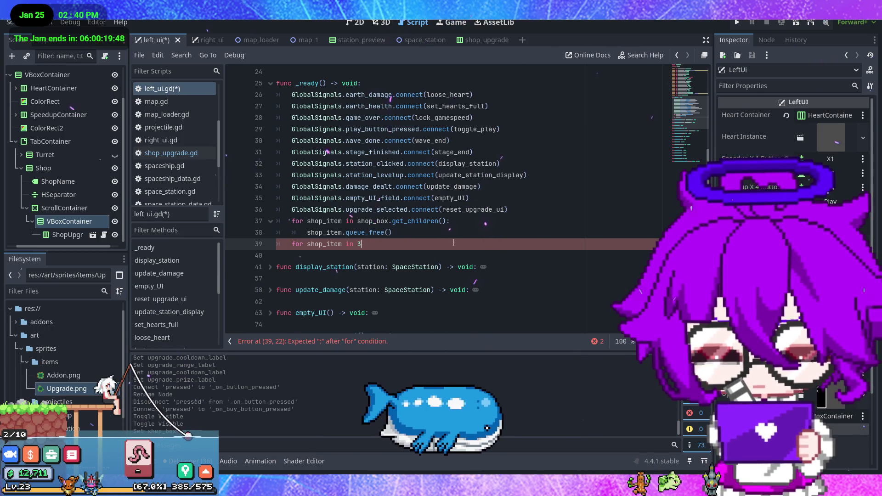
pyautogui.write(':')
pyautogui.press('Return')
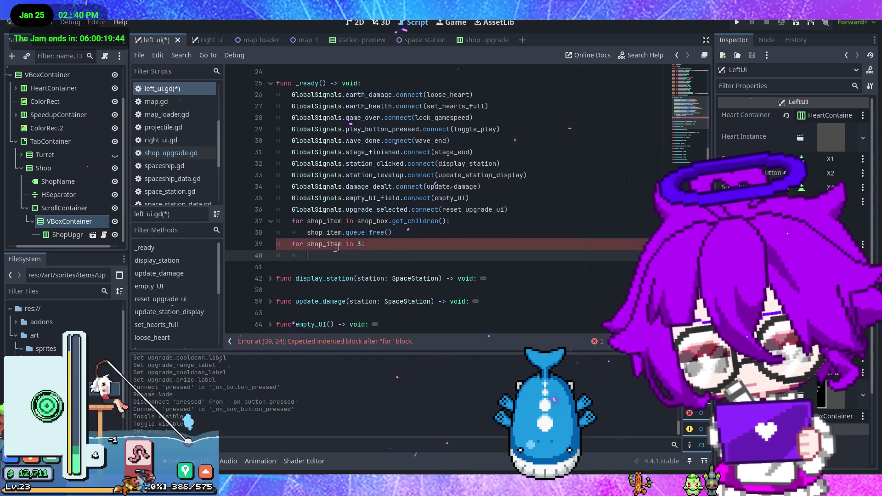
pyautogui.doubleClick(324, 244)
pyautogui.keyDown('shift'); pyautogui.click(292, 244); pyautogui.keyUp('shift')
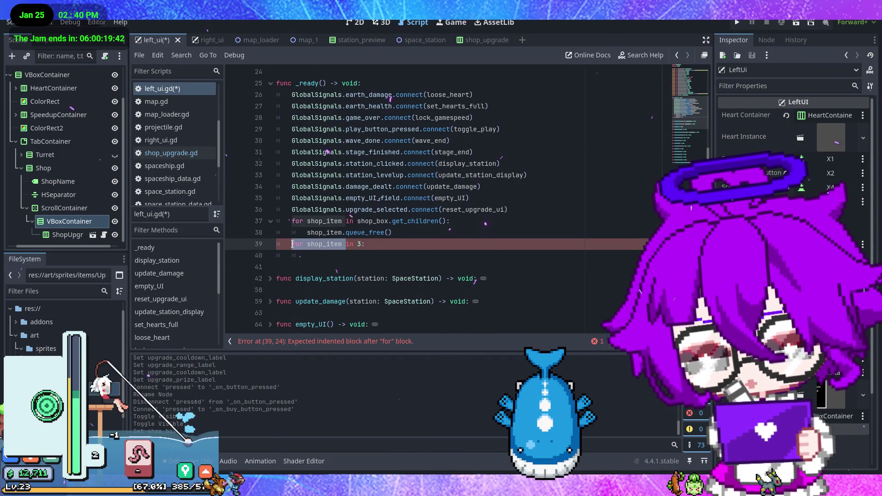
pyautogui.press('BackSpace')
pyautogui.click(343, 255)
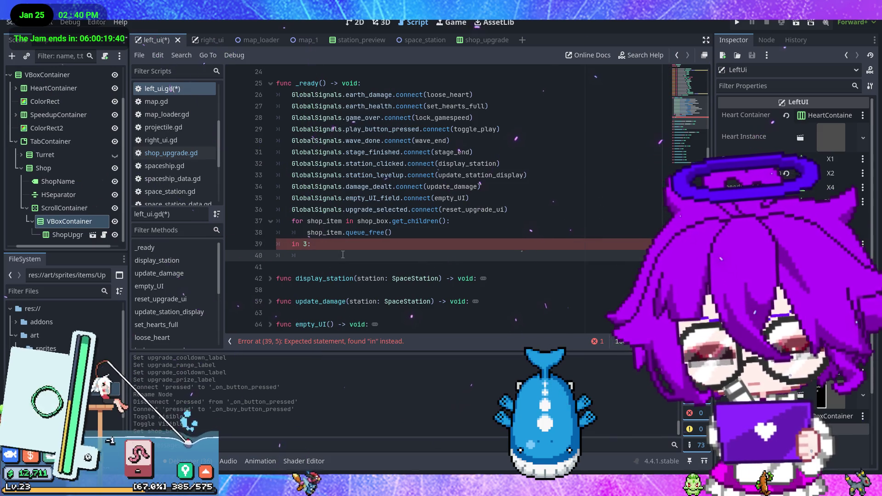
pyautogui.hotkey('ctrl', 'z')
pyautogui.click(343, 254)
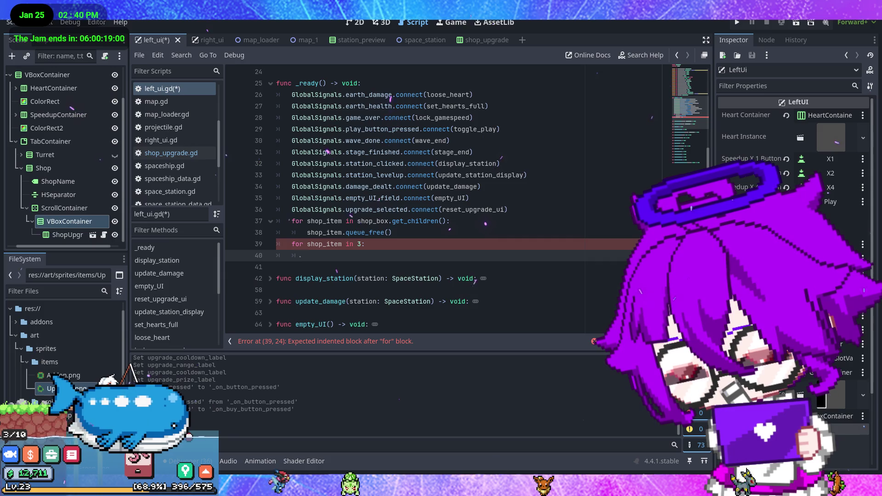
pyautogui.click(168, 21)
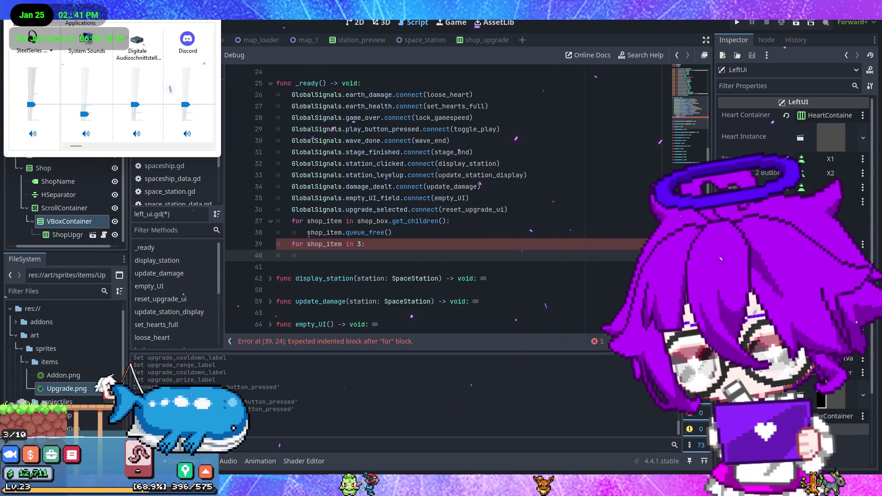
pyautogui.press('Escape')
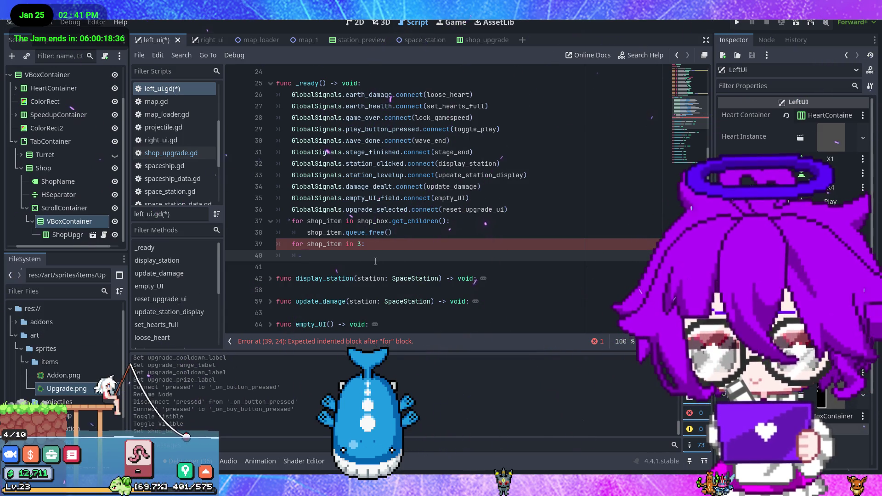
pyautogui.scroll(6, 375, 261)
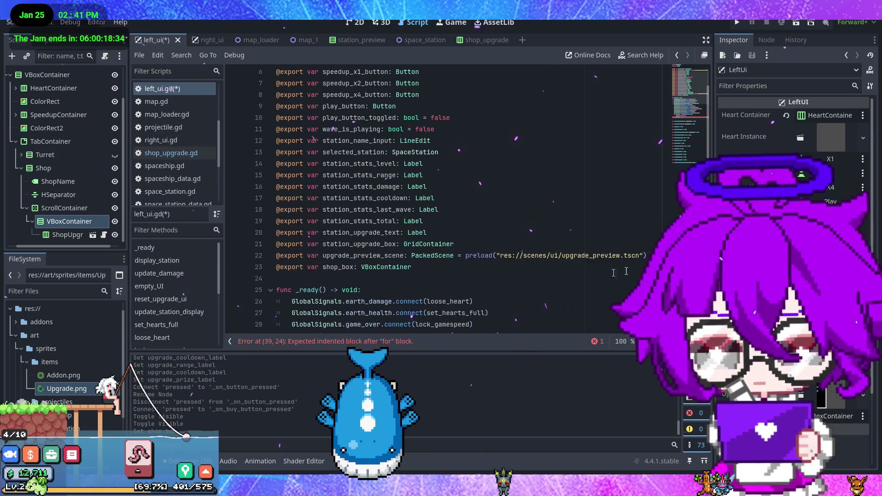
pyautogui.click(651, 256)
pyautogui.press('Return')
pyautogui.write('@e')
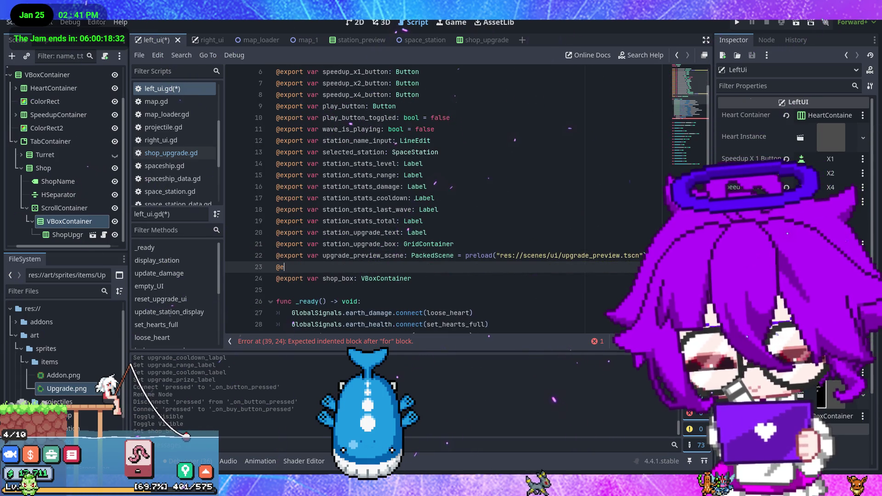
pyautogui.write('xport va')
pyautogui.press('BackSpace')
pyautogui.write('shop_')
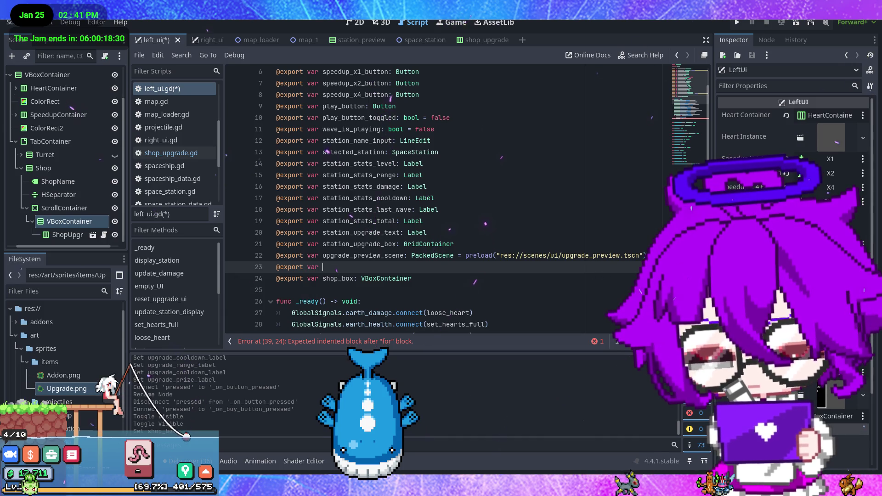
pyautogui.write('upgrade')
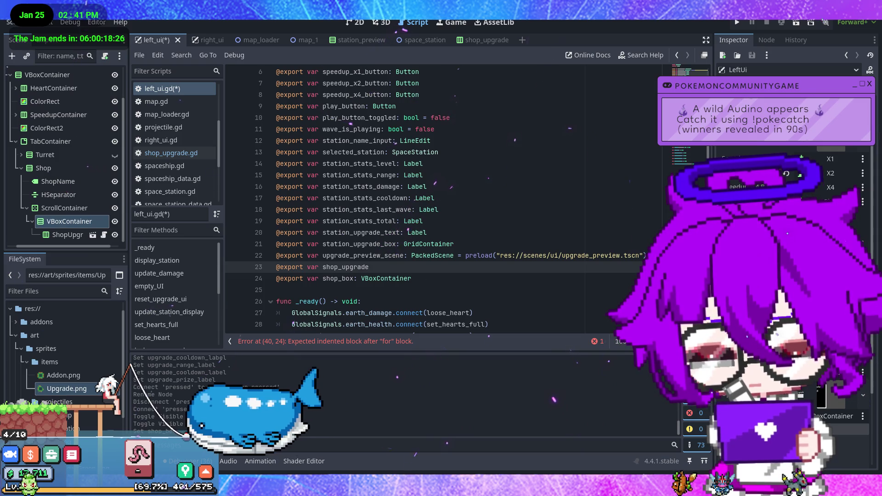
pyautogui.write('_preview_sce')
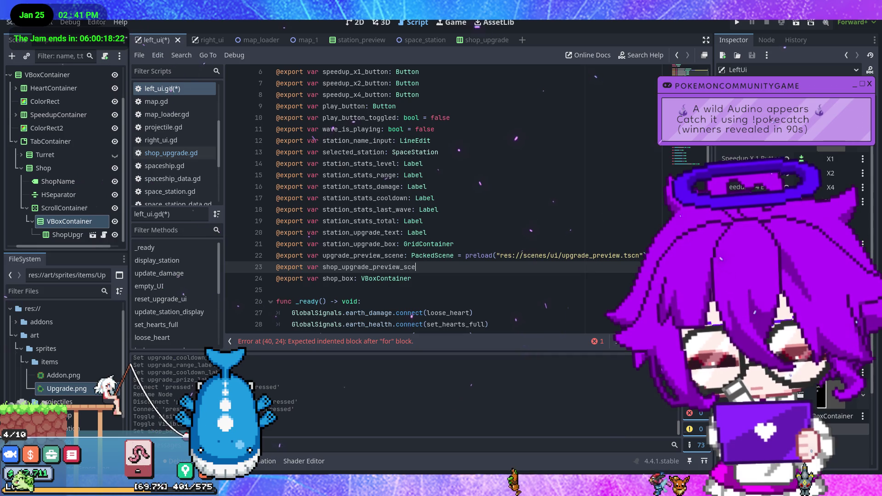
pyautogui.write('ne: Pac')
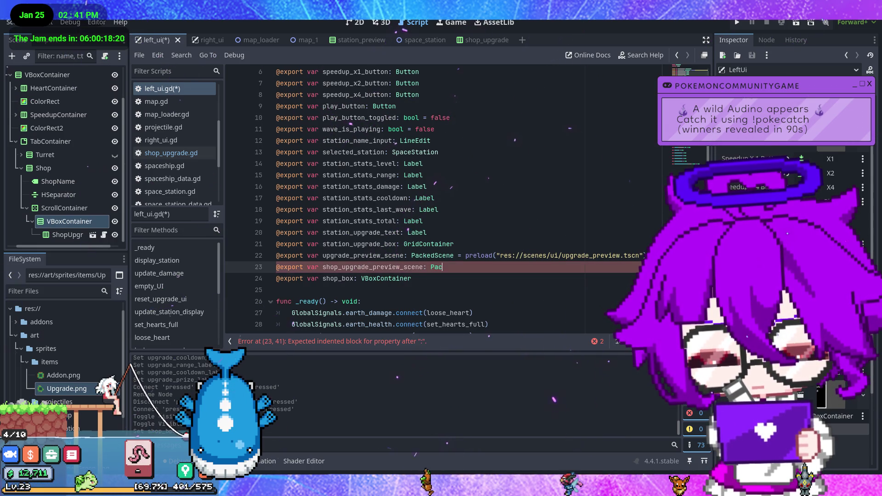
pyautogui.write('ked_s')
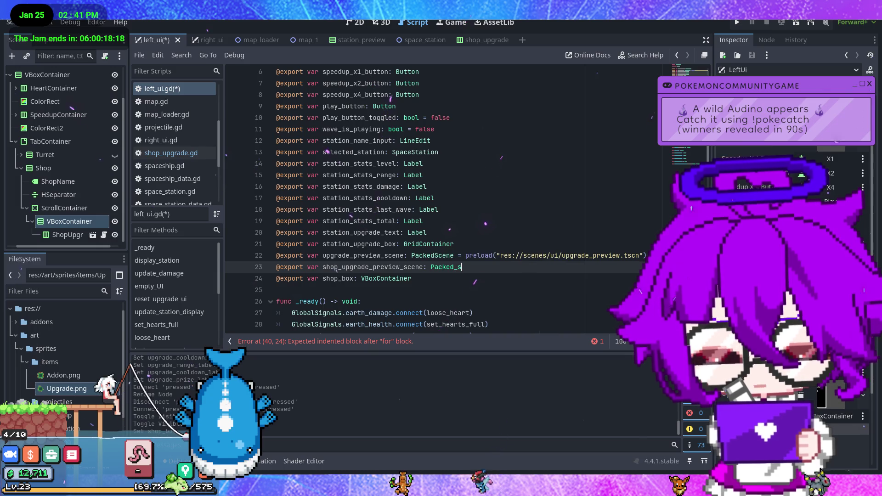
pyautogui.press('Return')
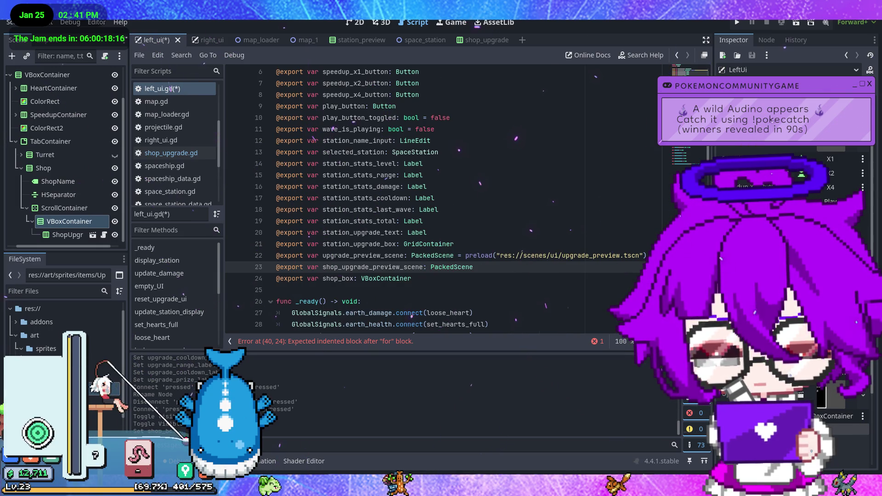
pyautogui.write(' =')
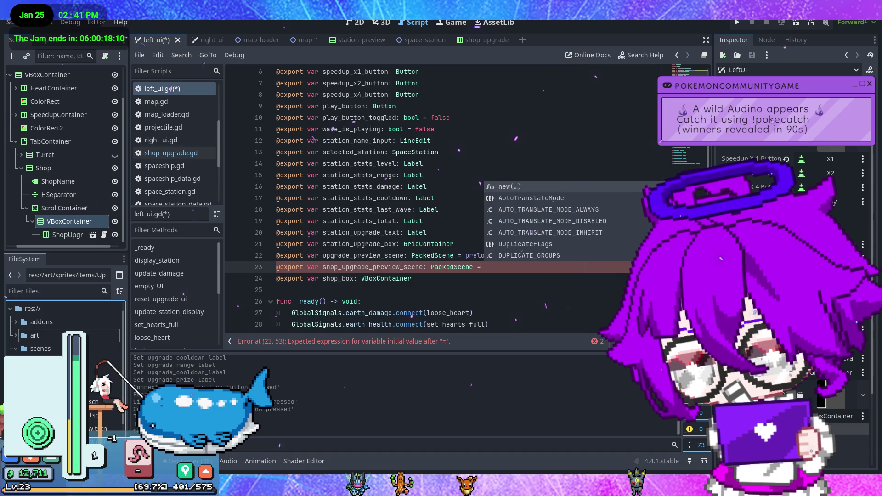
# Preload shop_upgrade.tscn into that declaration from FileSystem and save the script
pyautogui.click(50, 402)
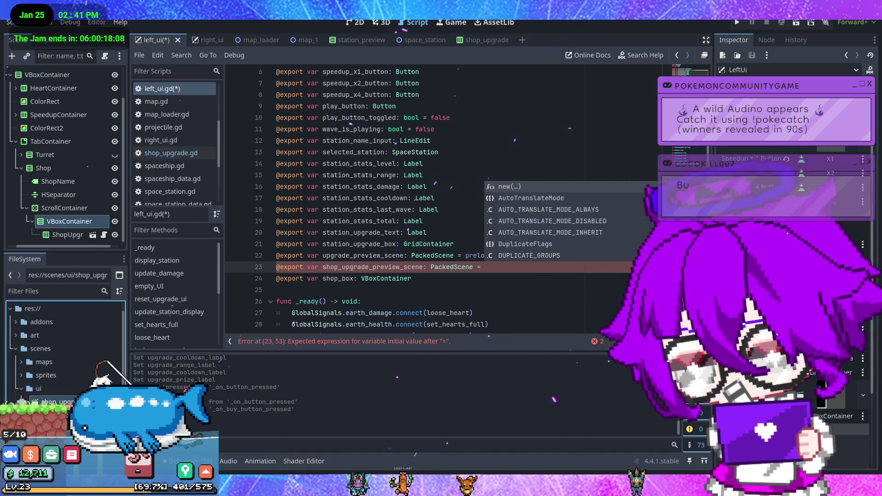
pyautogui.moveTo(51, 402); pyautogui.dragTo(505, 261)
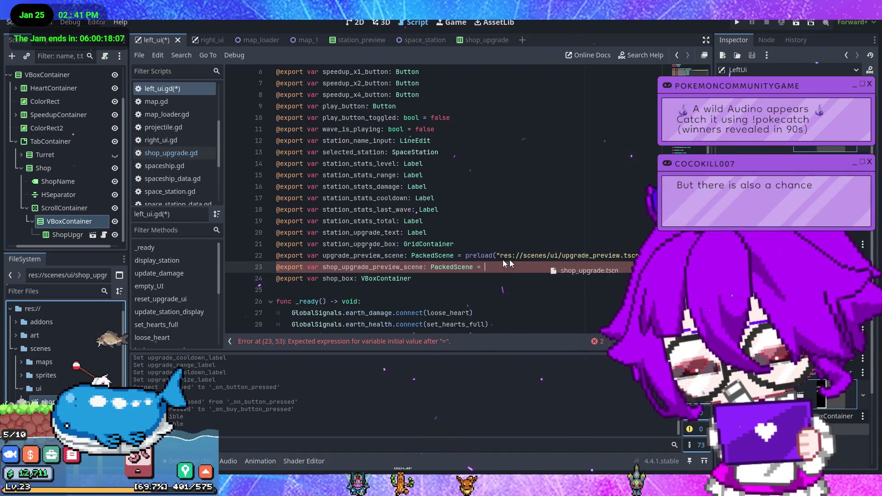
pyautogui.click(519, 282)
pyautogui.hotkey('ctrl', 's')
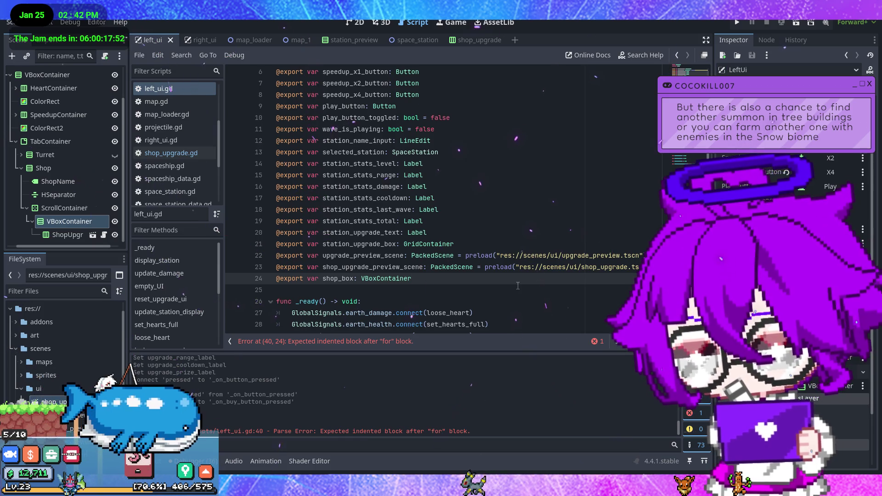
pyautogui.scroll(-6, 494, 287)
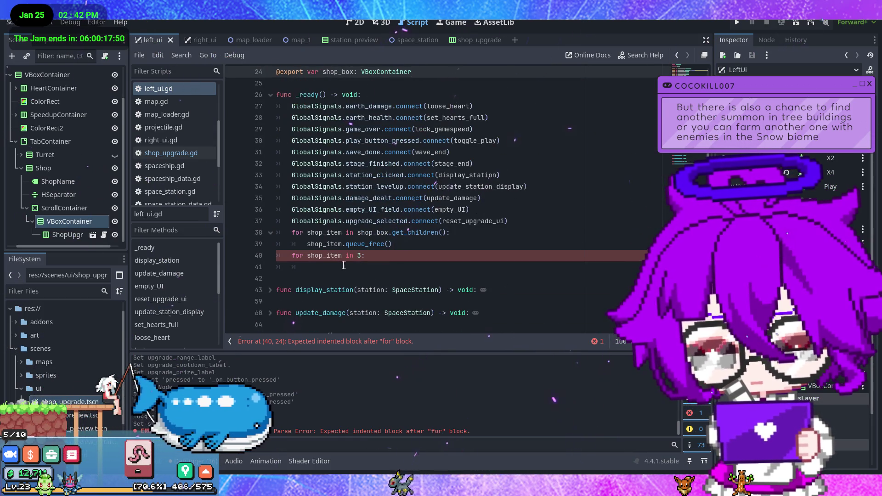
# Start line 41 of the loop body with shop_item and type the loop header as ShopUpgrade
pyautogui.click(343, 266)
pyautogui.write('var ')
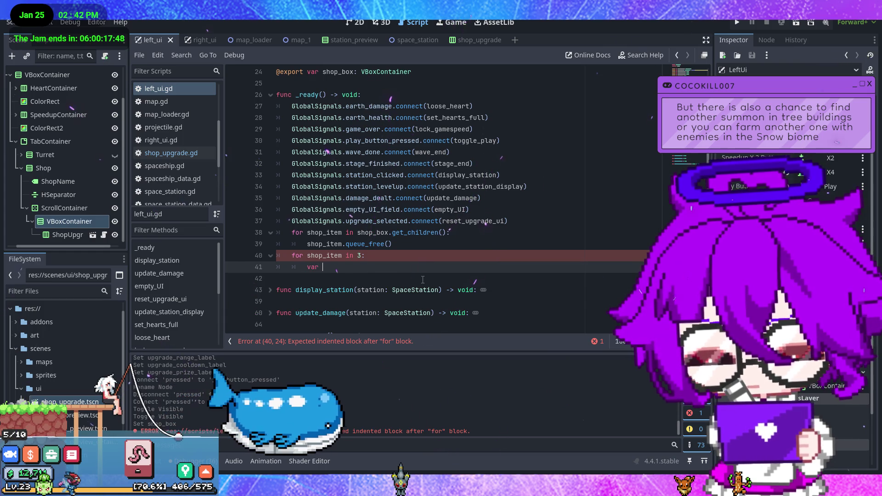
pyautogui.write('shop')
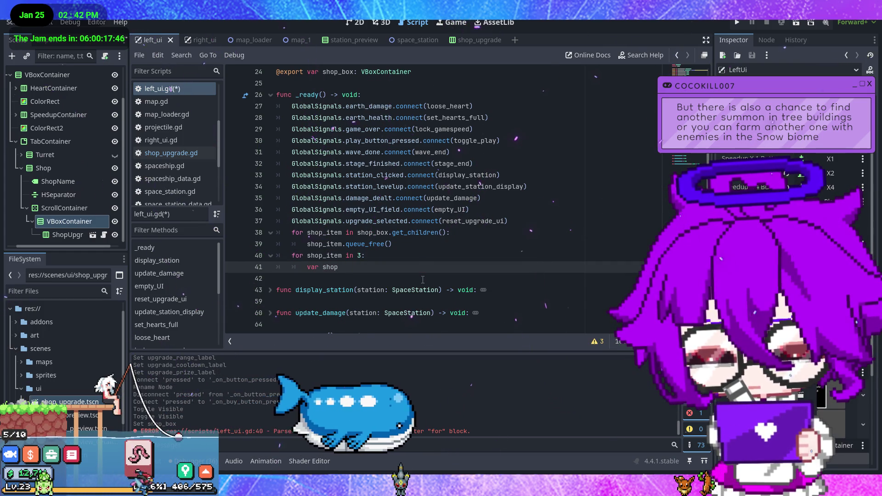
pyautogui.press('BackSpace')
pyautogui.press('BackSpace')
pyautogui.press('BackSpace')
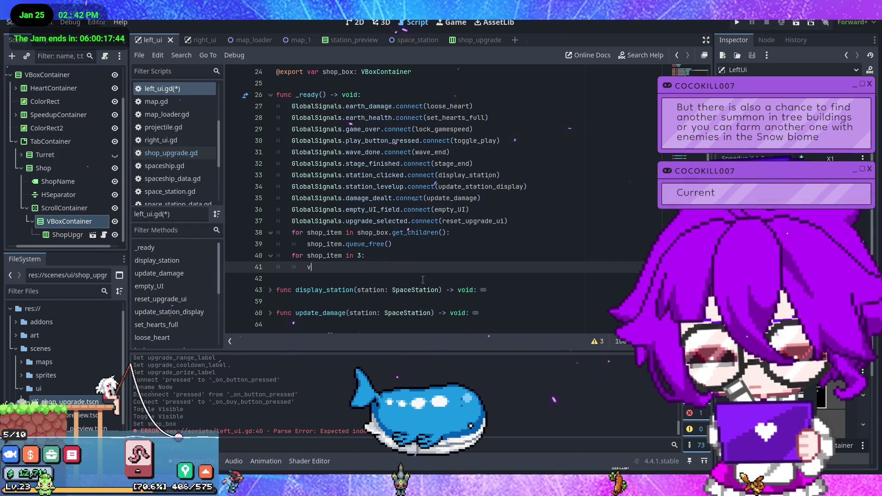
pyautogui.write('sh')
pyautogui.press('BackSpace')
pyautogui.write('shop')
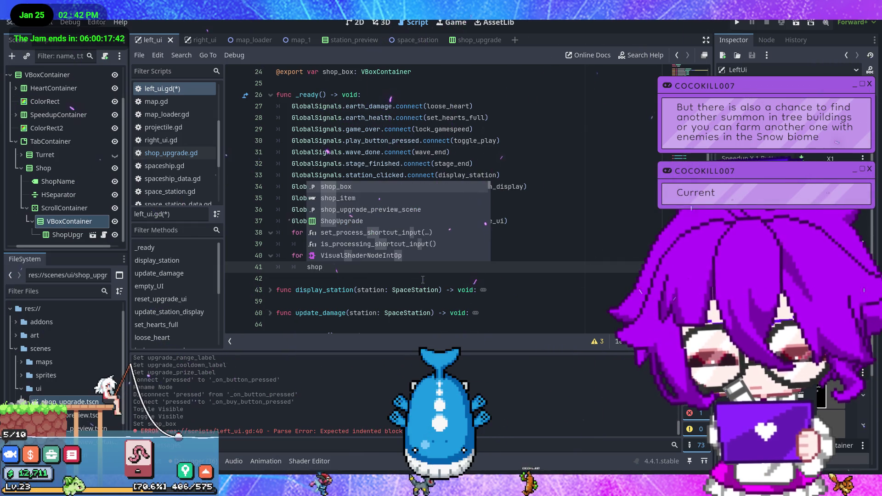
pyautogui.write('_item')
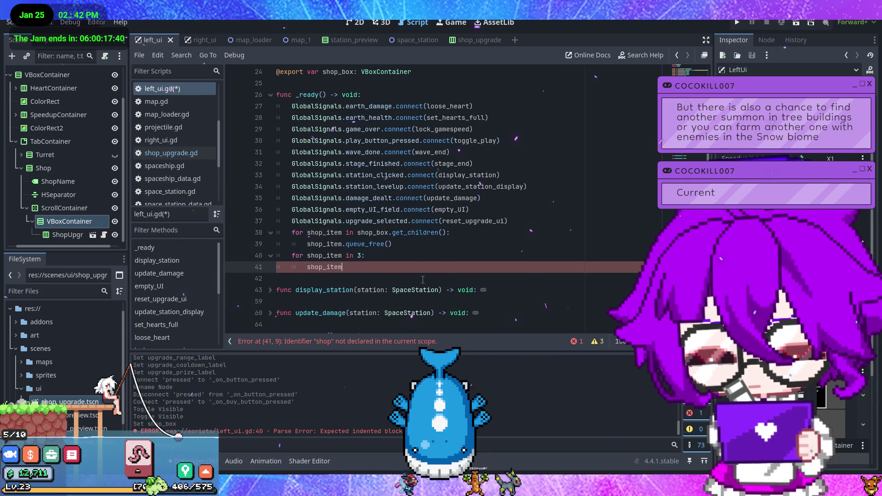
pyautogui.click(363, 258)
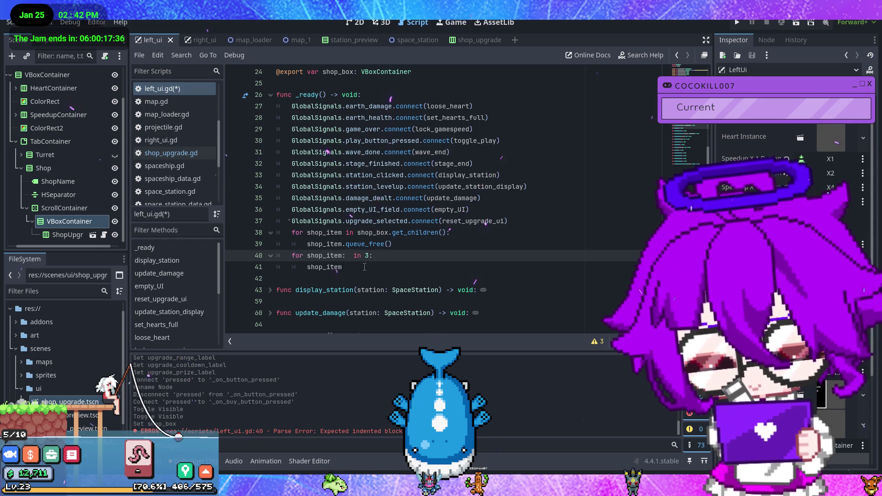
pyautogui.write('Shop')
pyautogui.press('Return')
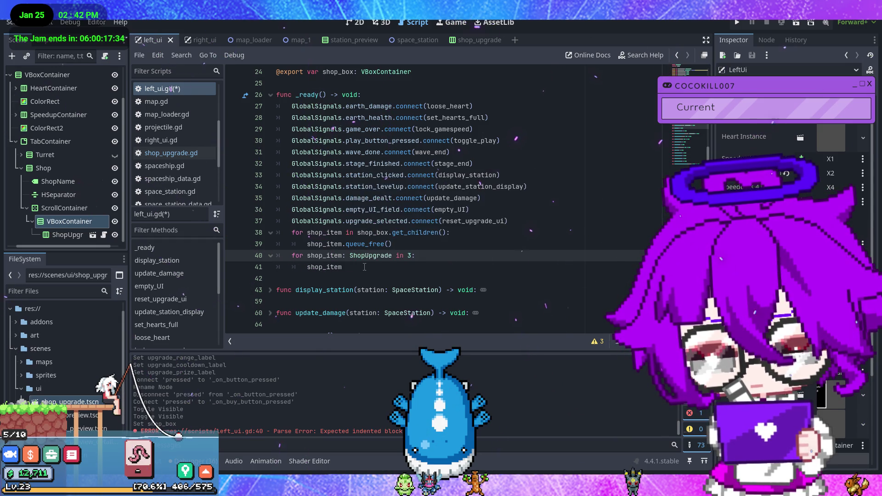
# Assign shop_upgrade_preview_scene.instantiate() on line 41
pyautogui.click(365, 267)
pyautogui.write('= ')
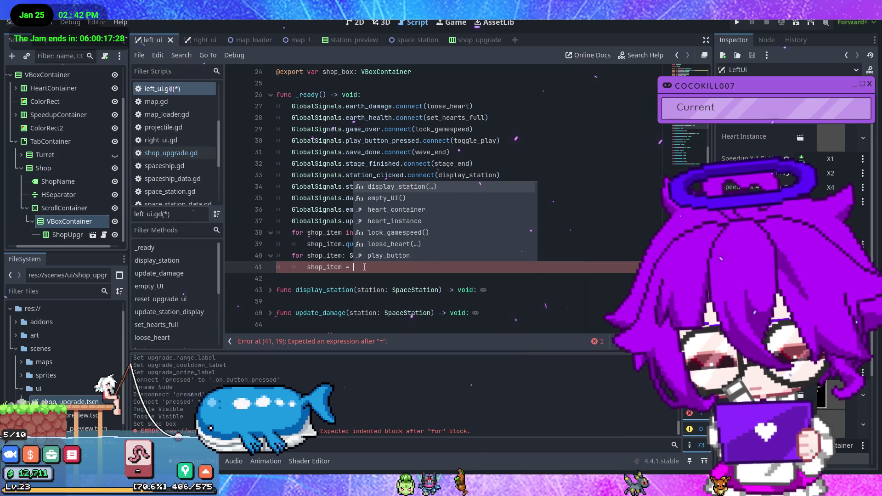
pyautogui.write('shop')
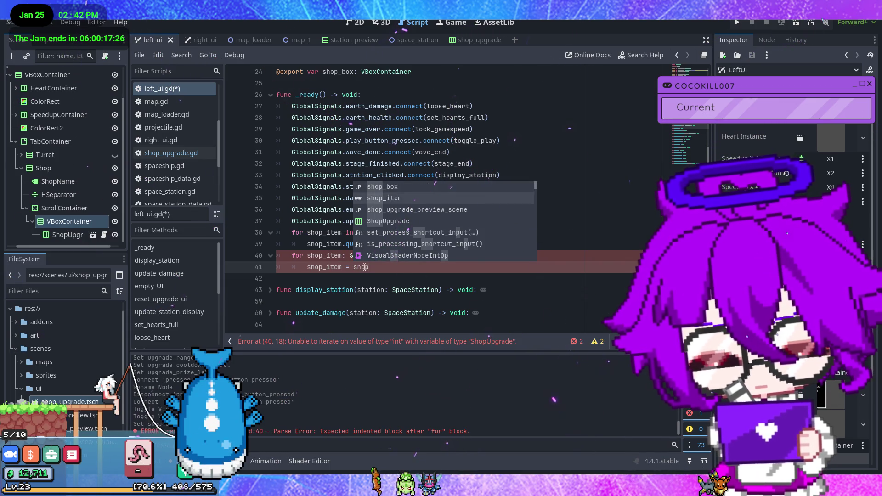
pyautogui.press('Down')
pyautogui.press('Return')
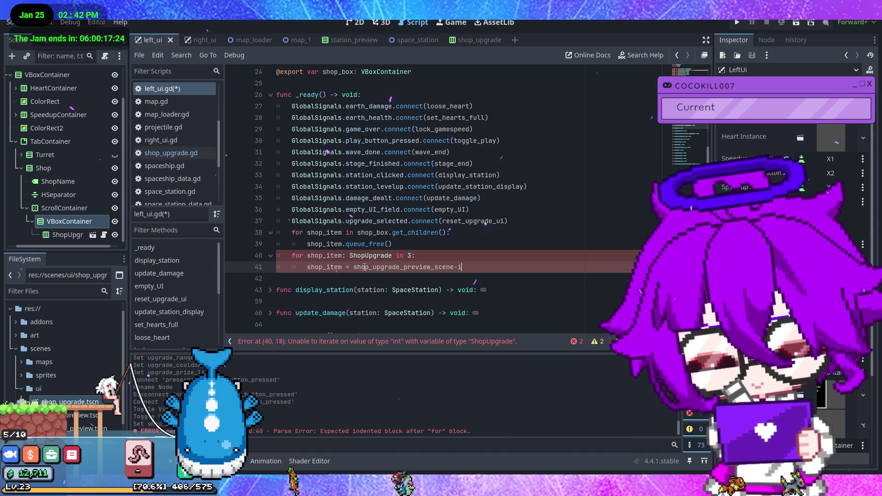
pyautogui.press('BackSpace')
pyautogui.press('BackSpace')
pyautogui.write('.inst')
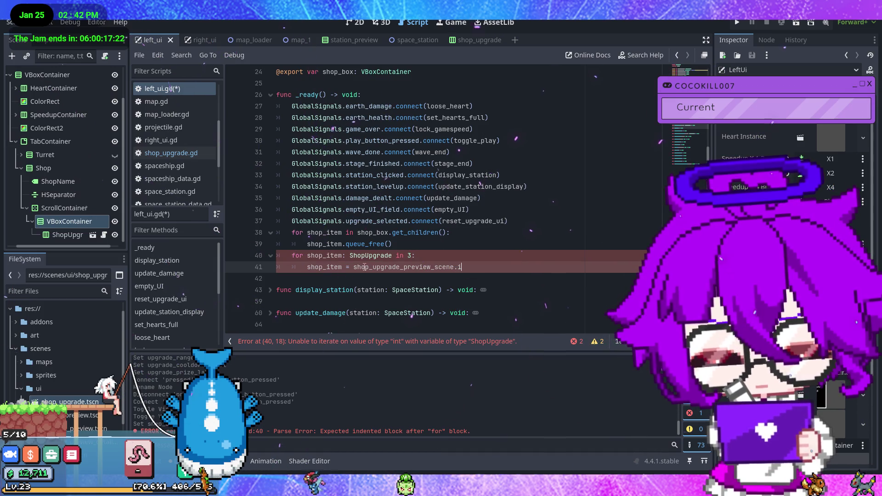
pyautogui.press('Return')
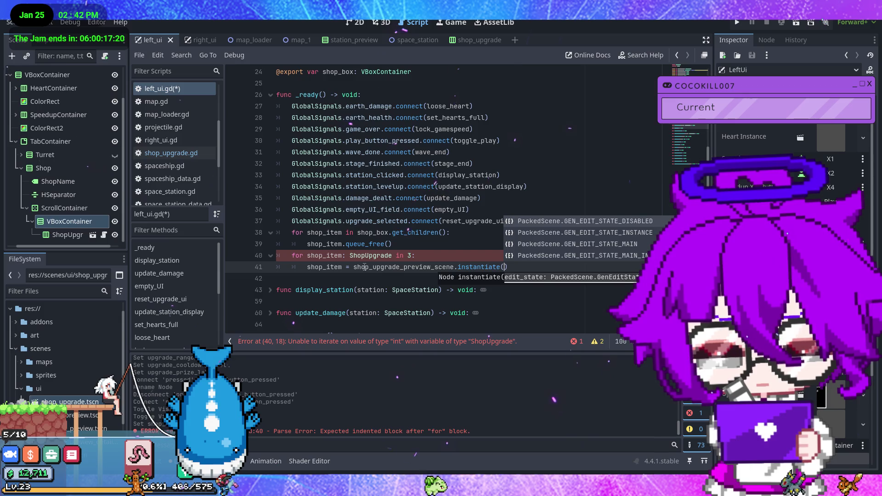
# Select the ShopUpgrade type hint on line 40 and begin rewriting line 41's variable declaration
pyautogui.click(345, 269)
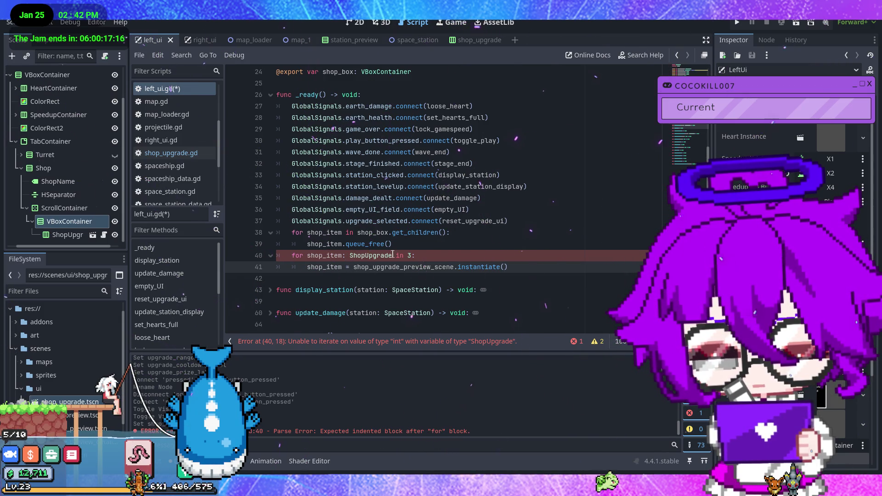
pyautogui.moveTo(392, 254); pyautogui.dragTo(346, 255)
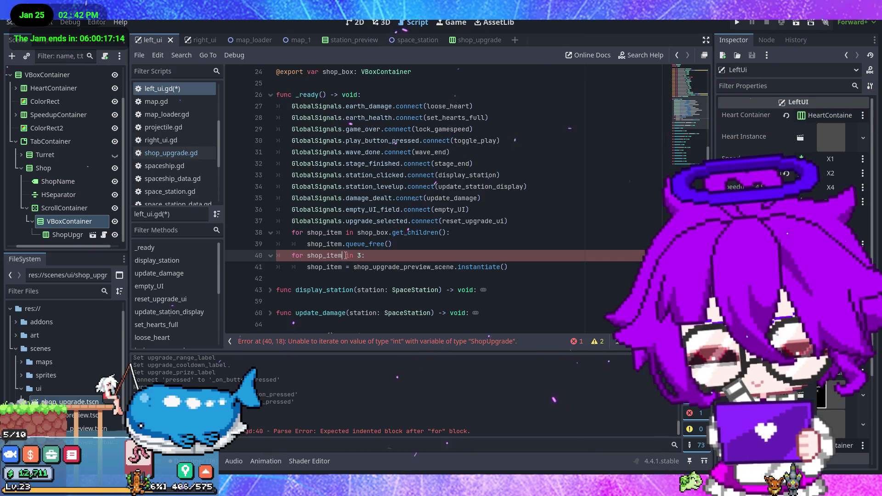
pyautogui.click(307, 267)
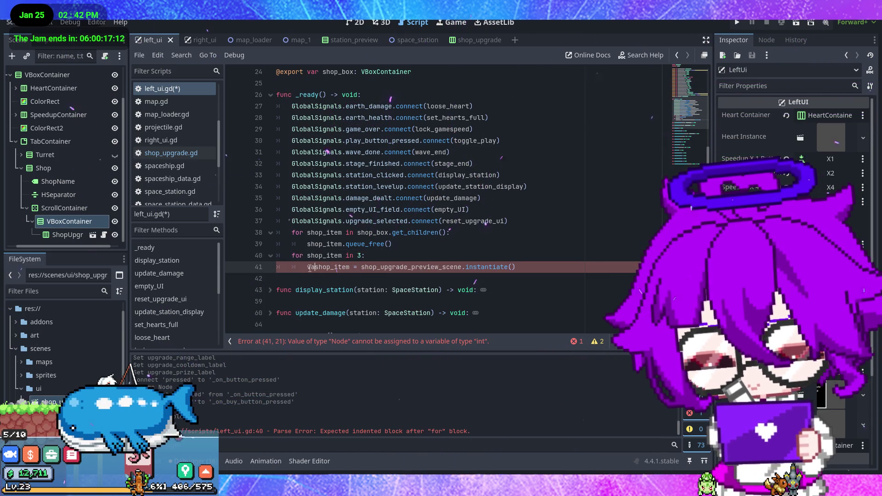
pyautogui.write('r')
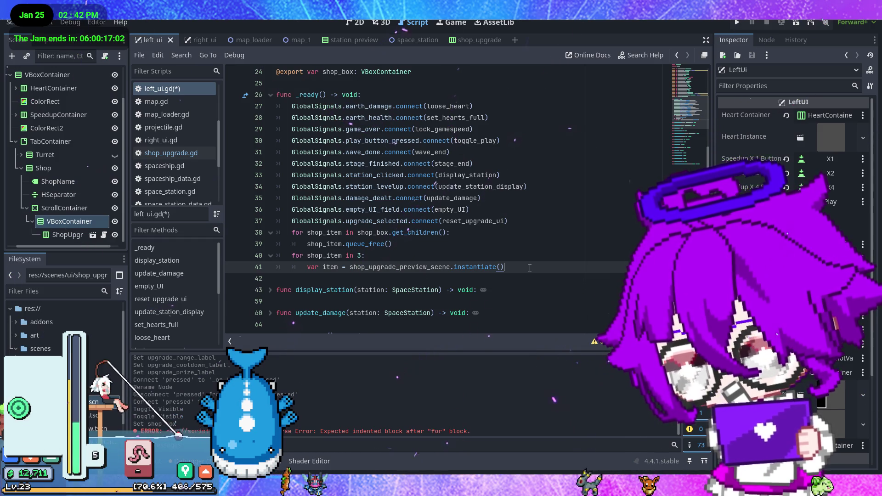
# Type item as ShopUpgrade and add a line 42 assigning item.shop_upgrade = Upgrade
pyautogui.press('Return')
pyautogui.write('it')
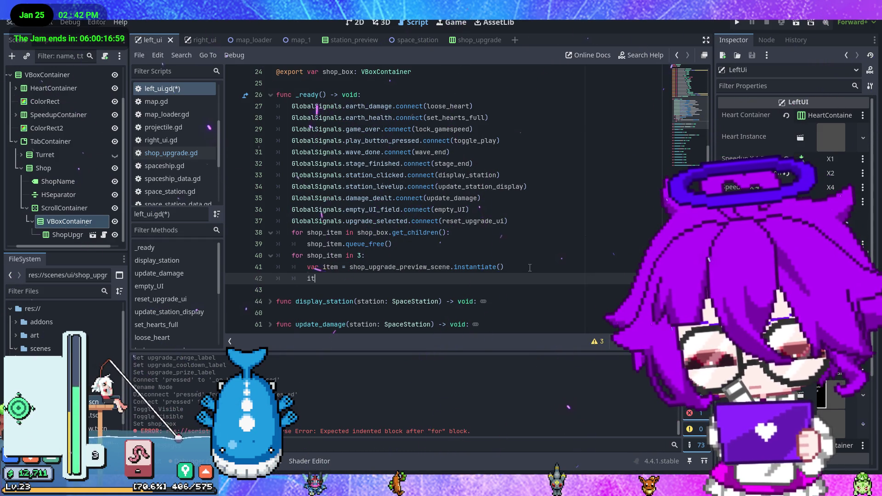
pyautogui.write('em.')
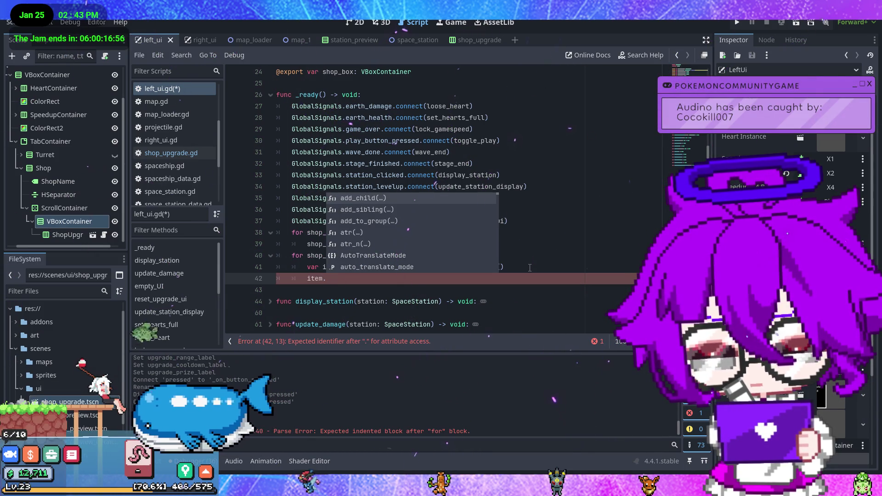
pyautogui.write('sh')
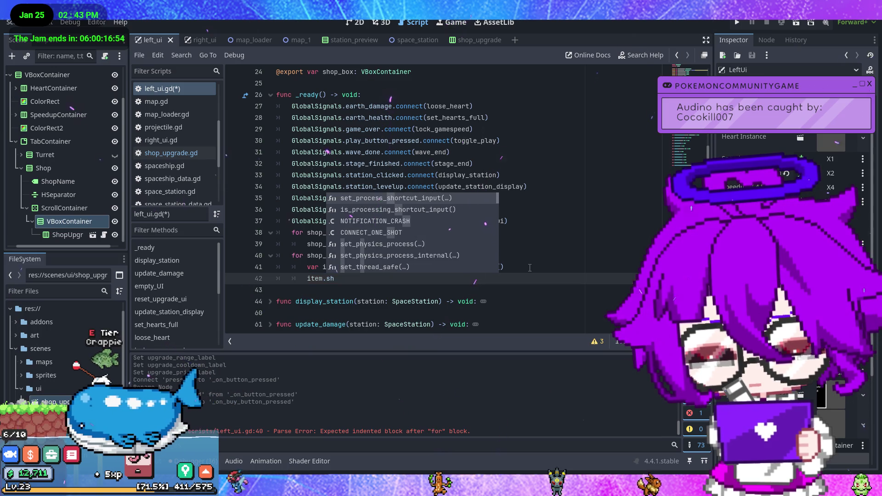
pyautogui.press('Escape')
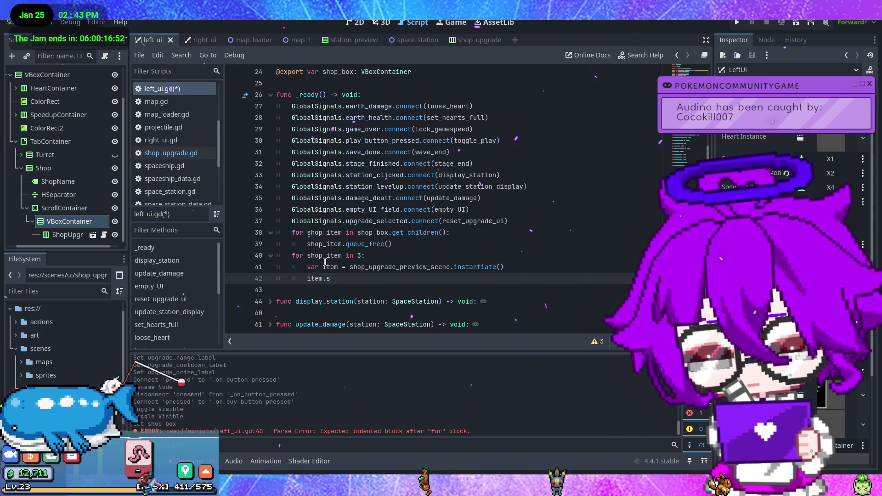
pyautogui.click(344, 267)
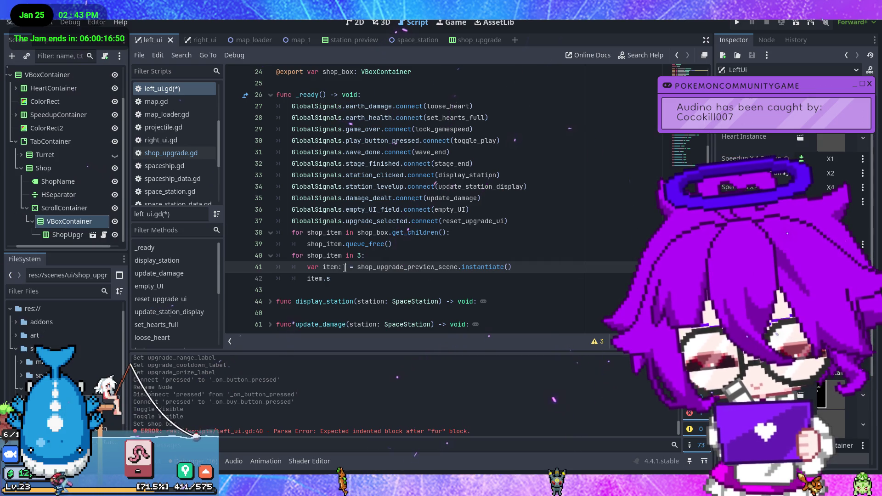
pyautogui.write('ShopUpgrade')
pyautogui.press('Return')
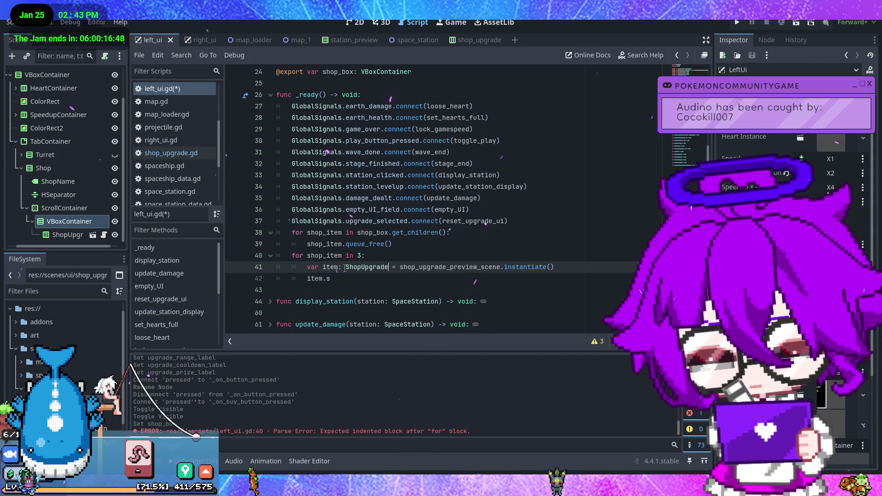
pyautogui.click(361, 278)
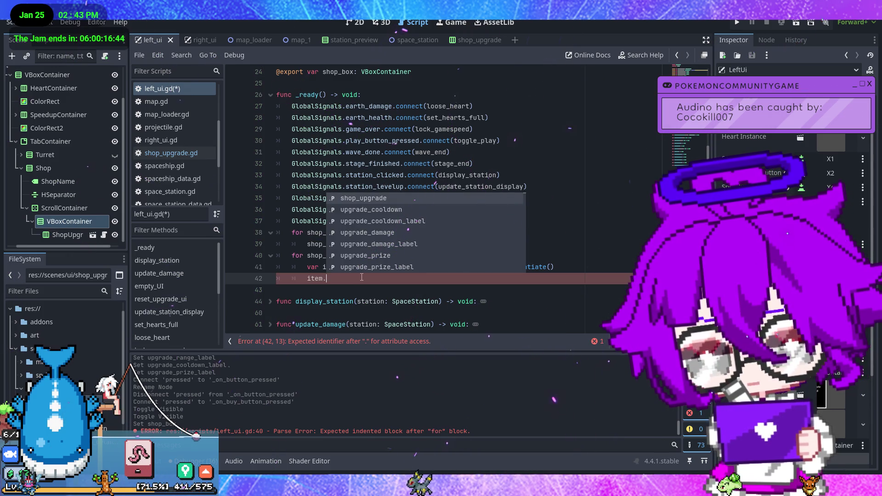
pyautogui.press('Return')
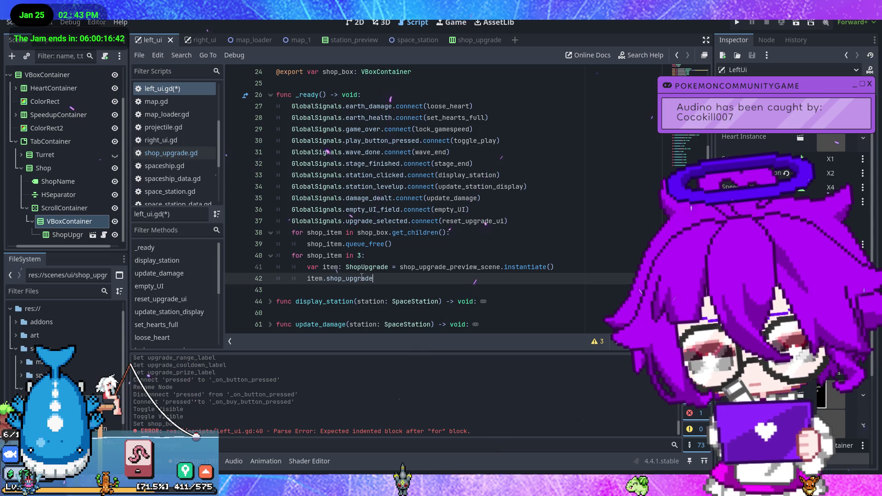
pyautogui.write(' = Up')
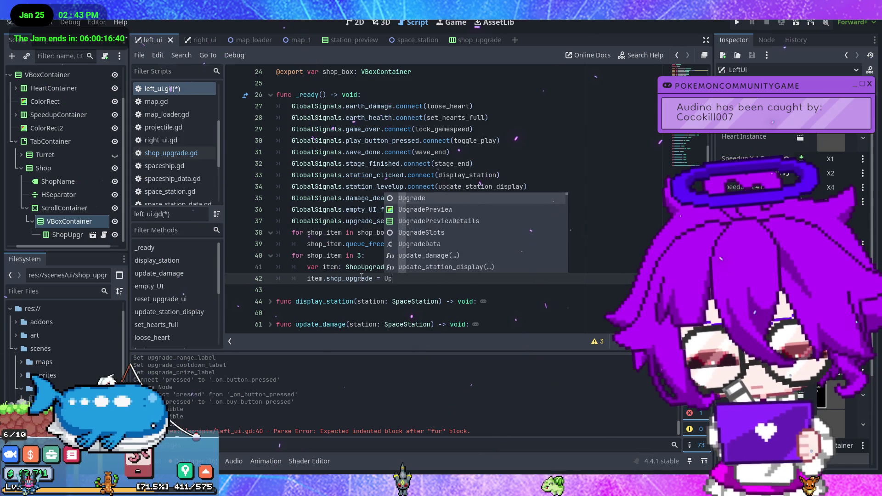
pyautogui.press('Return')
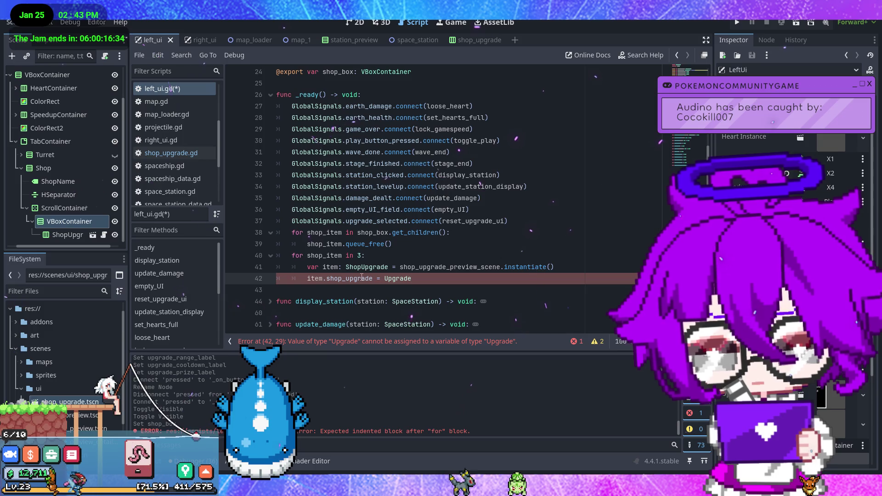
# Look over the shop upgrade entry's script, then return to left_ui.gd
pyautogui.scroll(-2, 363, 276)
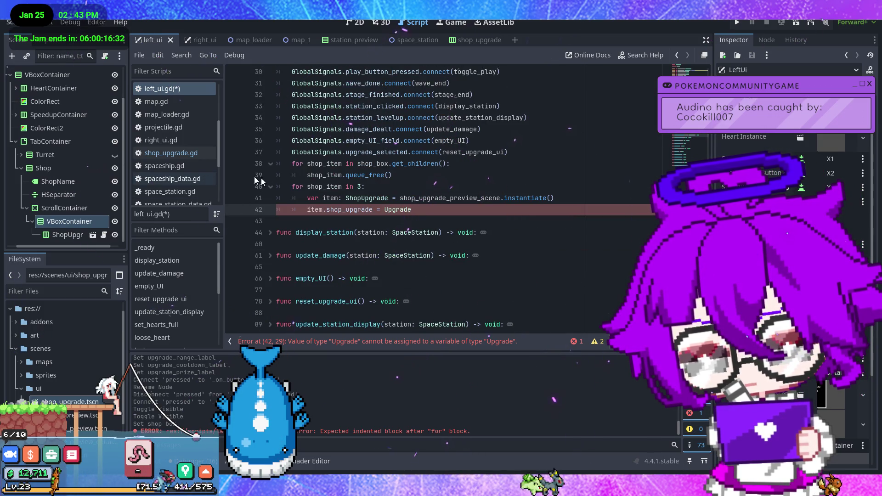
pyautogui.scroll(3, 115, 118)
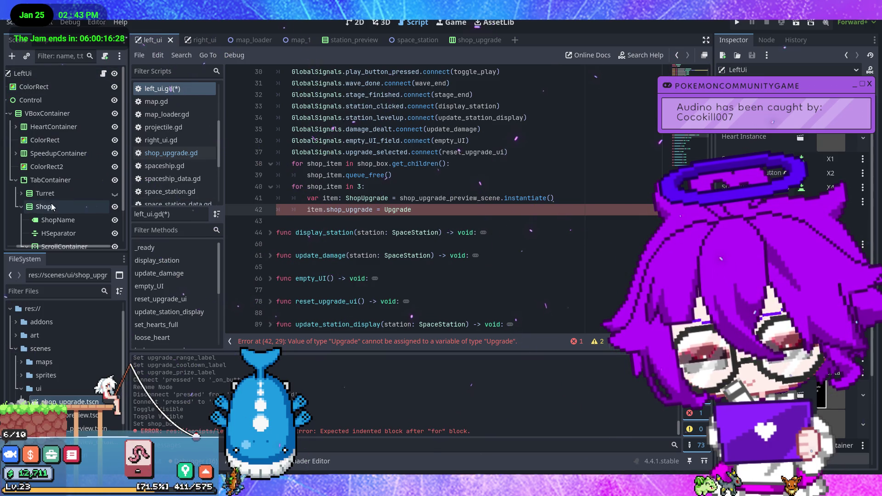
pyautogui.scroll(-3, 51, 203)
pyautogui.click(104, 235)
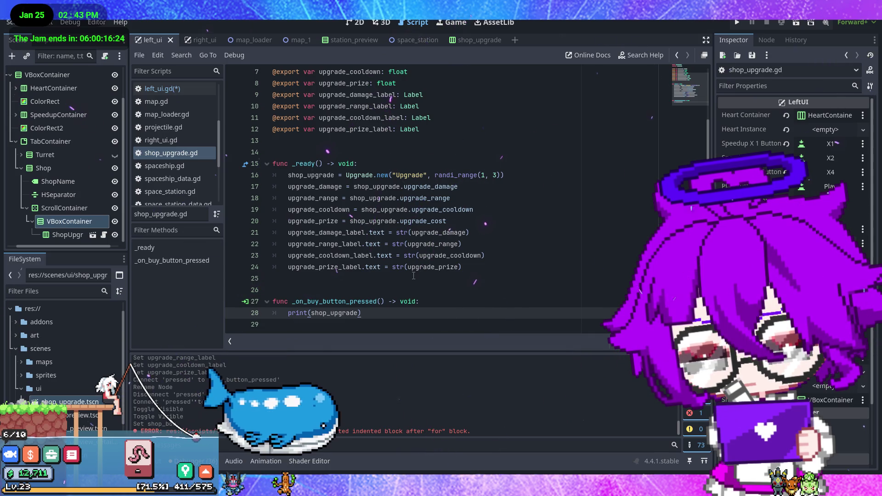
pyautogui.scroll(3, 119, 183)
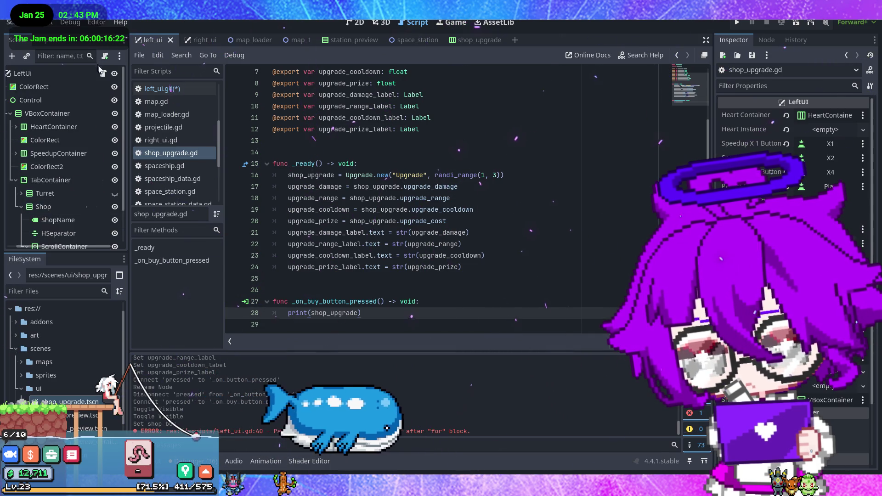
pyautogui.click(161, 88)
pyautogui.click(444, 218)
# Replace line 42's assignment with a reference to shop_box
pyautogui.click(414, 209)
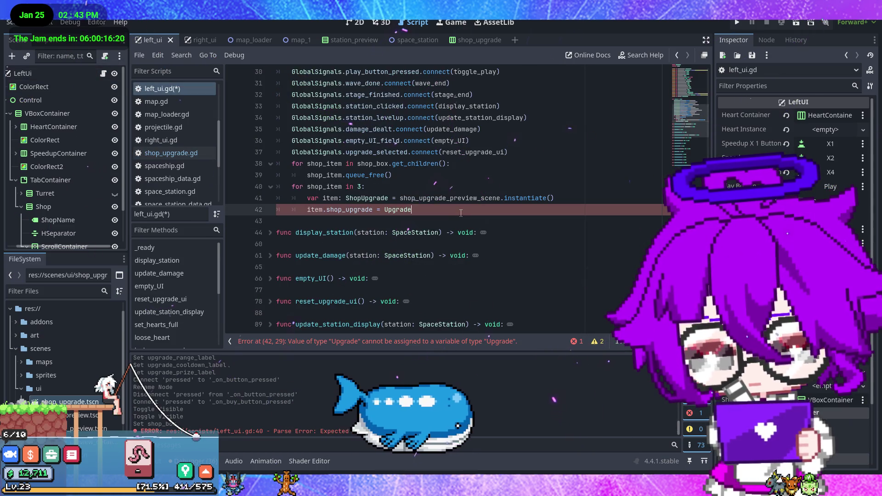
pyautogui.keyDown('shift'); pyautogui.click(308, 210); pyautogui.keyUp('shift')
pyautogui.scroll(-3, 56, 203)
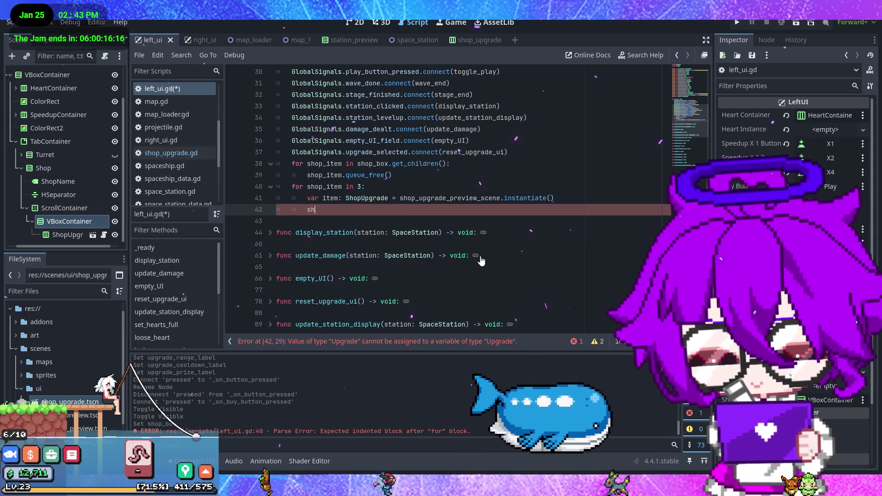
pyautogui.write('shop_up')
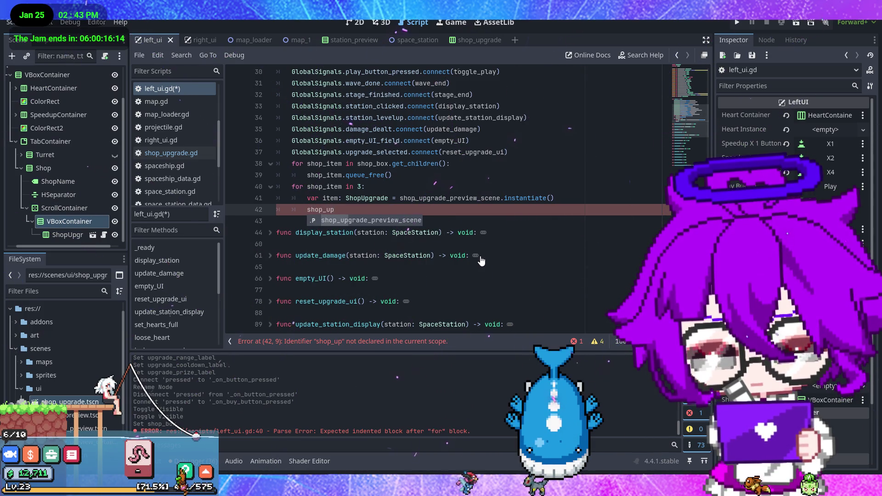
pyautogui.press('Return')
pyautogui.press('BackSpace')
pyautogui.press('BackSpace')
pyautogui.press('BackSpace')
pyautogui.press('BackSpace')
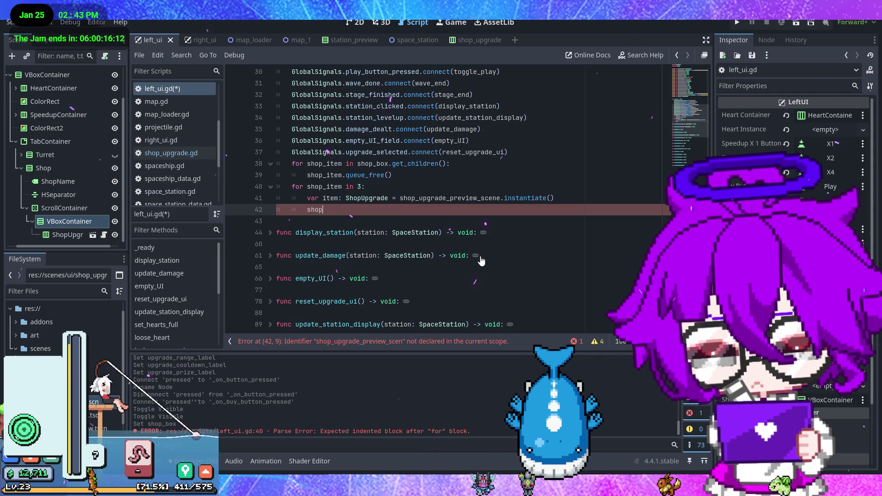
pyautogui.write('hop_')
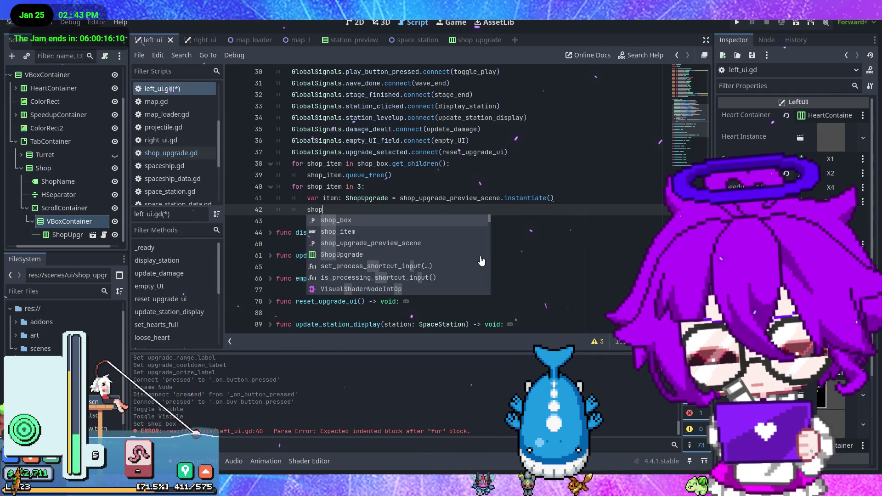
pyautogui.write('b')
pyautogui.press('Return')
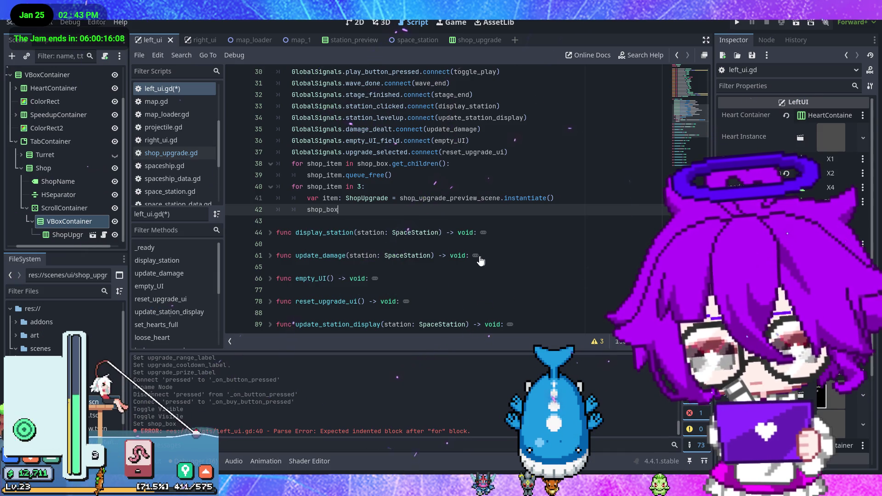
# Complete line 42 as shop_box.add_child(item), save, and run the project
pyautogui.write('.')
pyautogui.scroll(4, 481, 257)
pyautogui.scroll(-4, 487, 255)
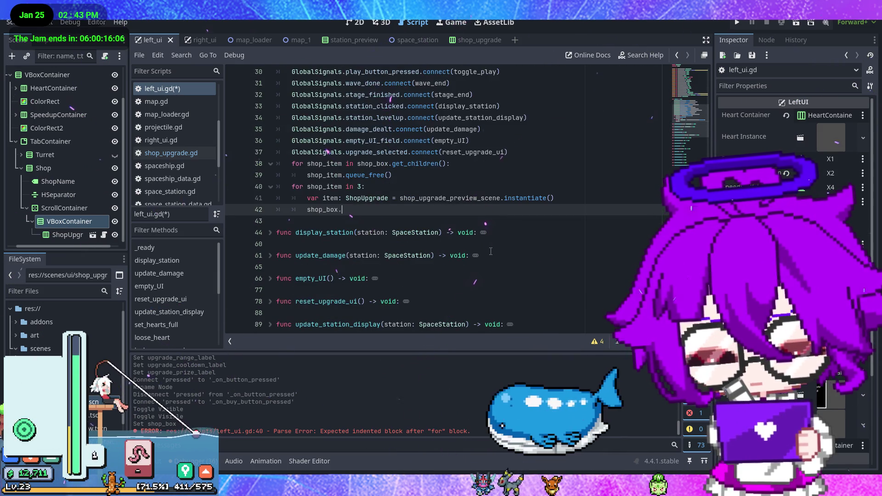
pyautogui.write('add_space')
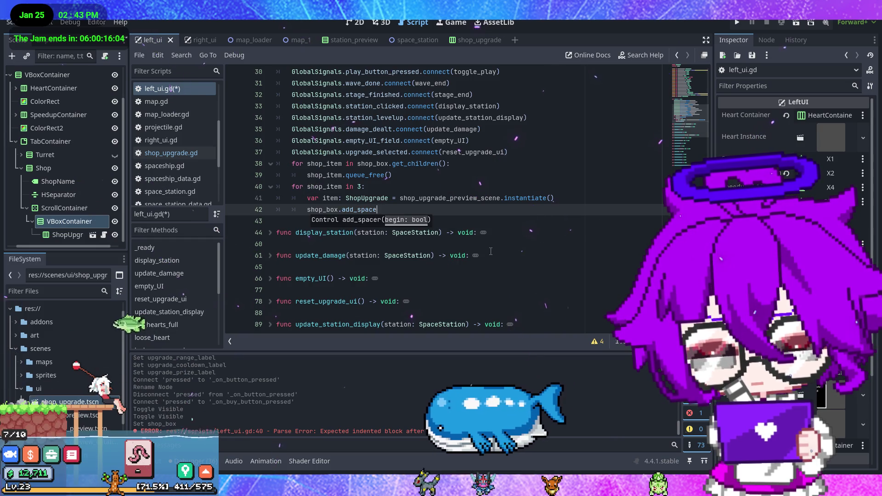
pyautogui.press('BackSpace')
pyautogui.press('BackSpace')
pyautogui.press('BackSpace')
pyautogui.press('BackSpace')
pyautogui.press('BackSpace')
pyautogui.write('chil')
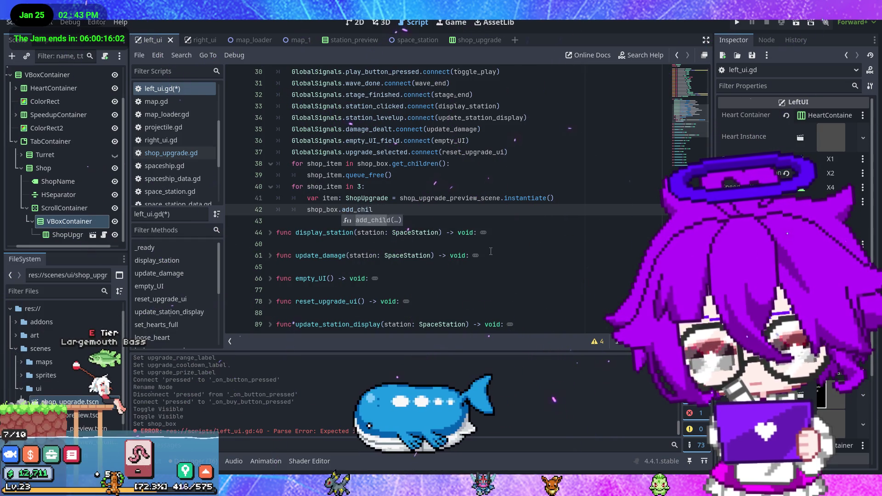
pyautogui.press('Return')
pyautogui.write('it')
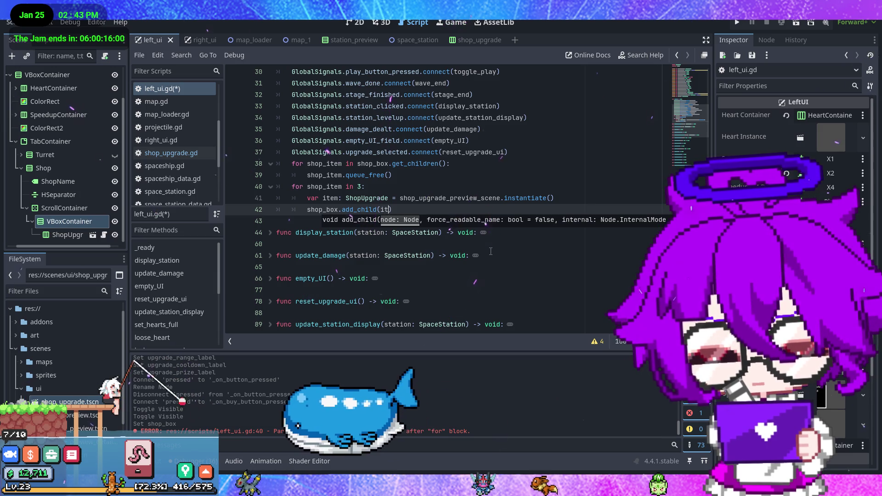
pyautogui.write('em')
pyautogui.press('End')
pyautogui.hotkey('ctrl', 's')
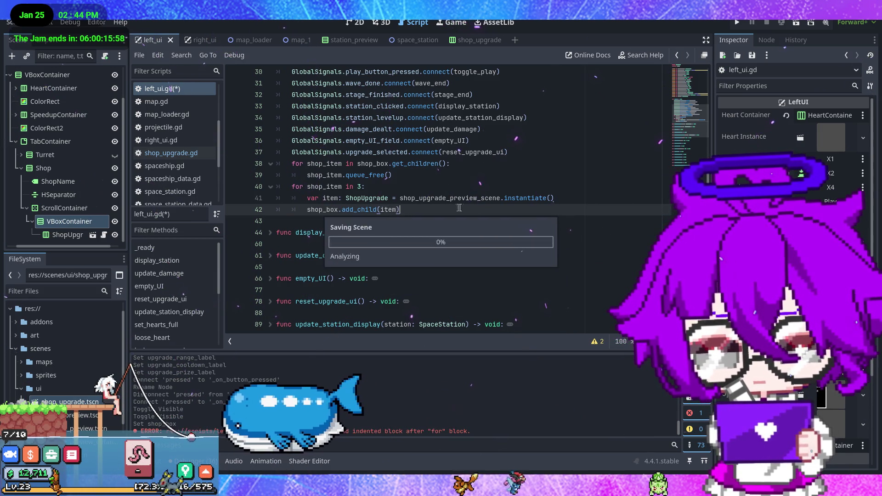
pyautogui.press('F5')
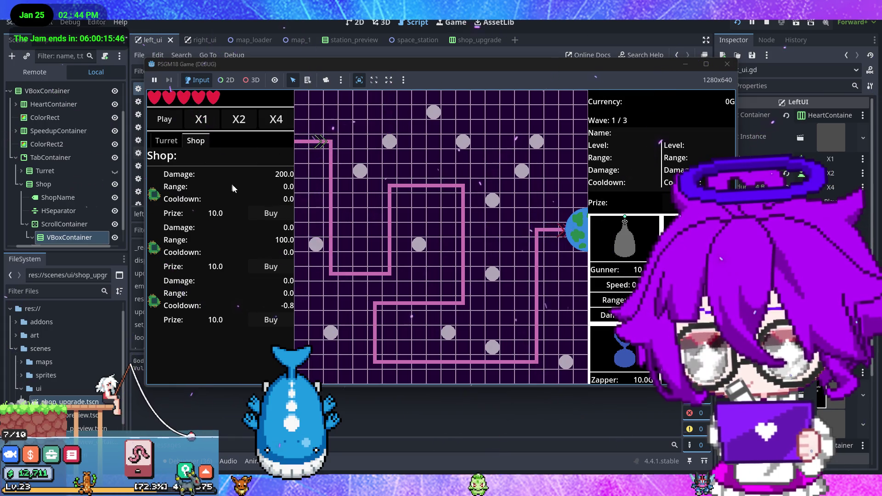
# In the running game, try buying the third shop upgrade, then submit 'jkghdi' as a turret name
pyautogui.click(174, 145)
pyautogui.click(196, 140)
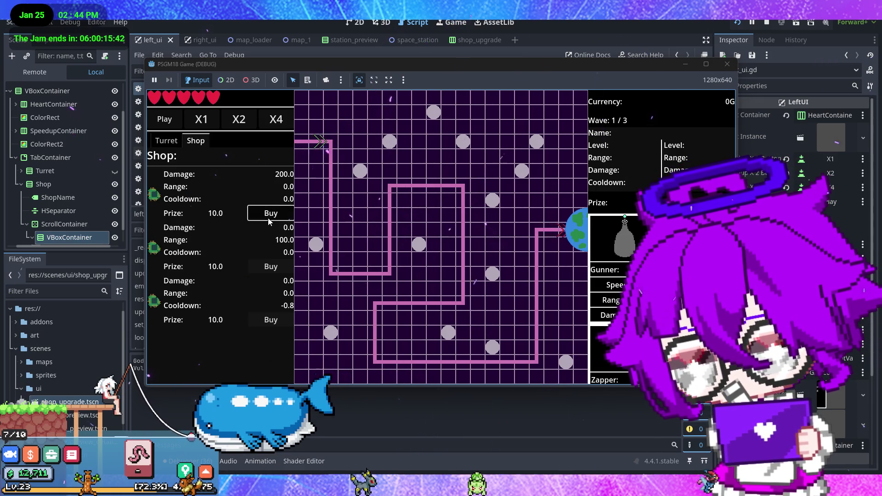
pyautogui.click(264, 319)
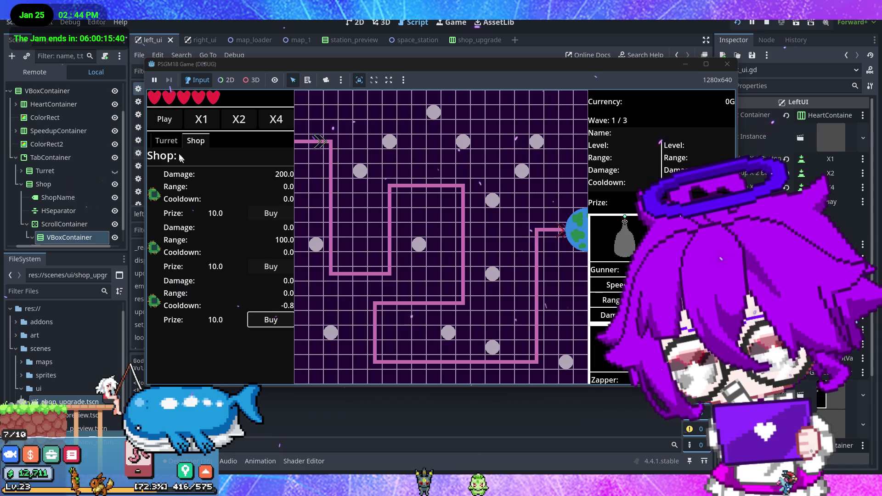
pyautogui.click(169, 142)
pyautogui.click(195, 141)
pyautogui.click(166, 141)
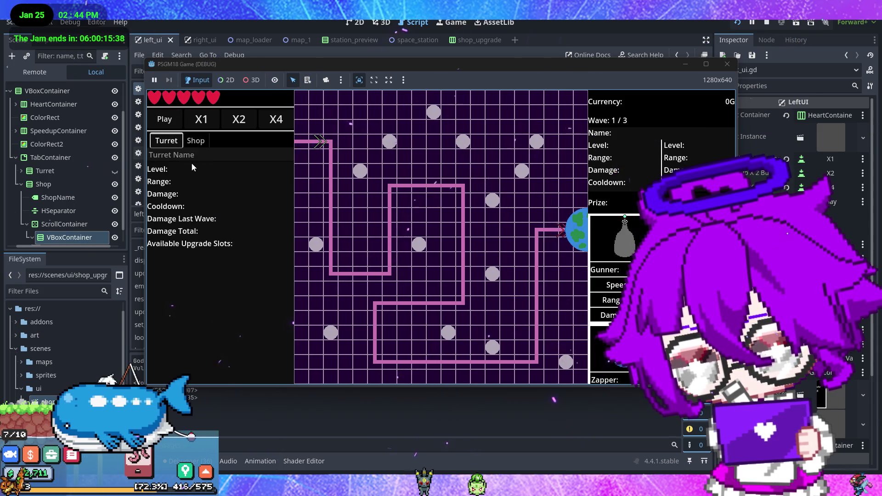
pyautogui.write('jkghdi')
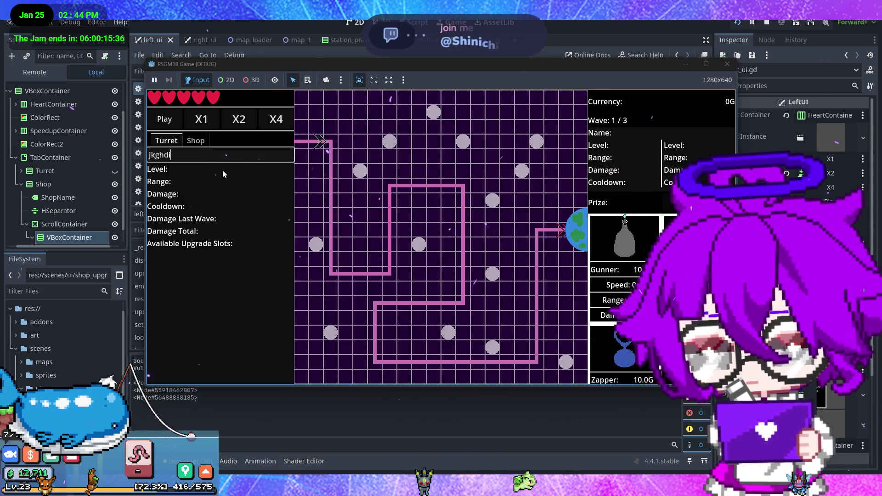
pyautogui.press('Return')
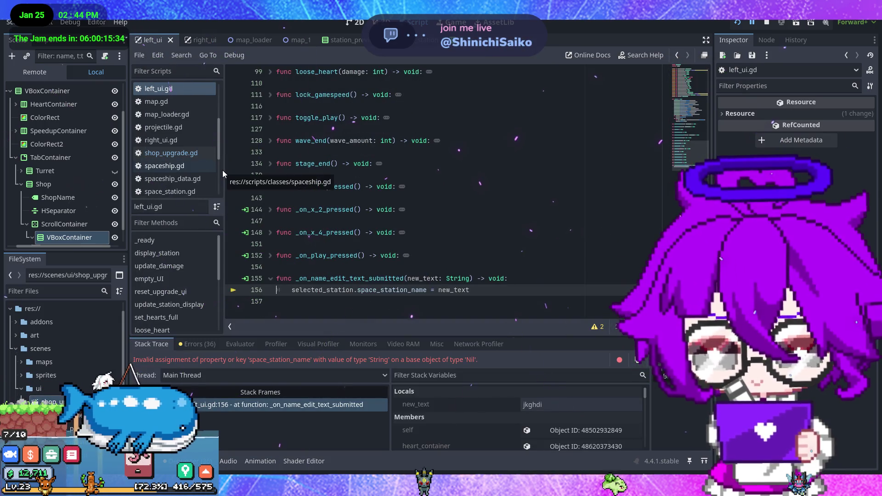
# Wrap the line 157 rename in 'if selected_station != null:' and save the script
pyautogui.click(530, 283)
pyautogui.press('Return')
pyautogui.write('if sele')
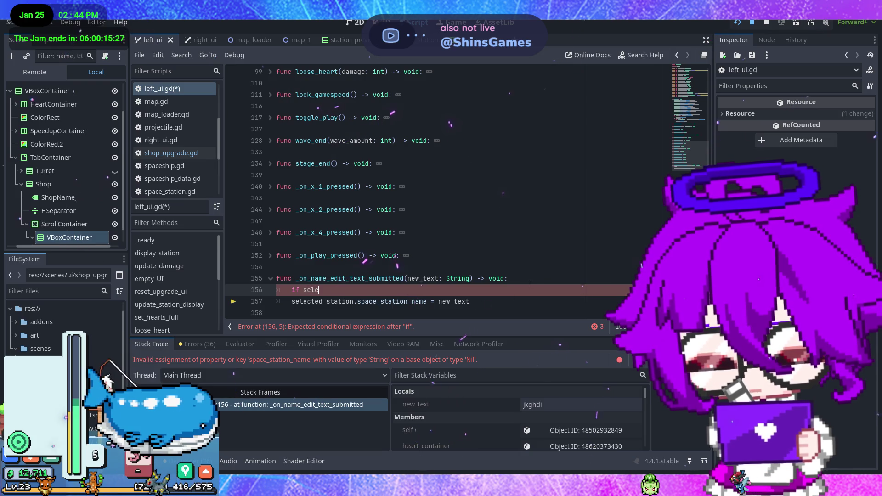
pyautogui.write('cted_station:')
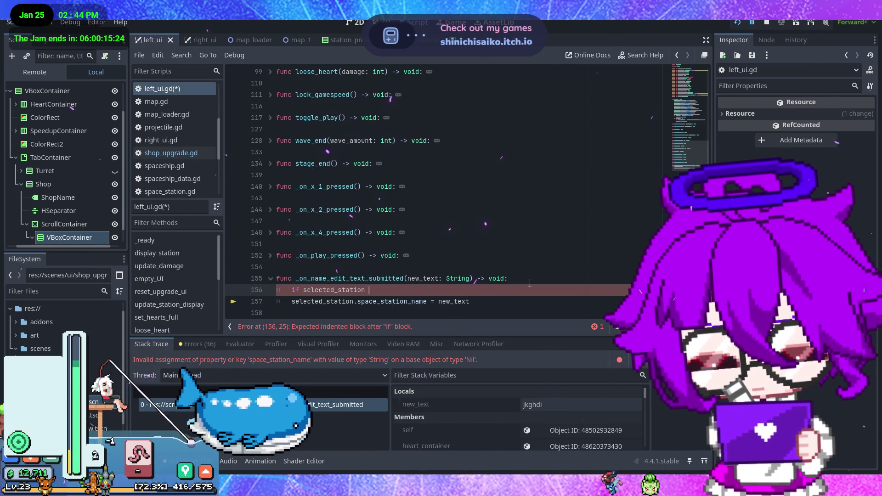
pyautogui.press('BackSpace')
pyautogui.write('!= null:')
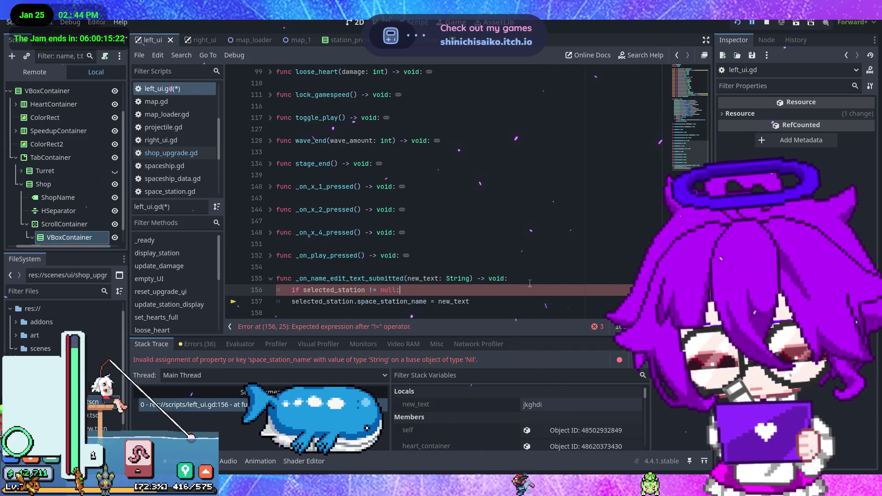
pyautogui.click(297, 302)
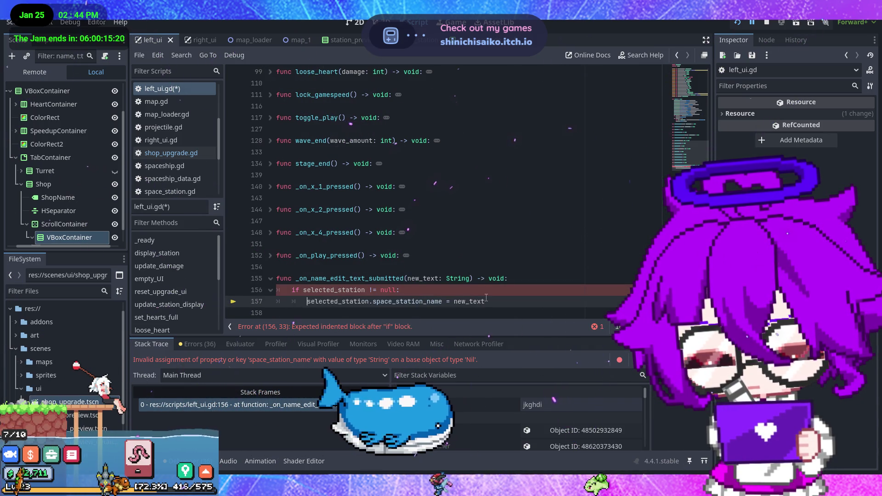
pyautogui.press('Tab')
pyautogui.hotkey('ctrl', 's')
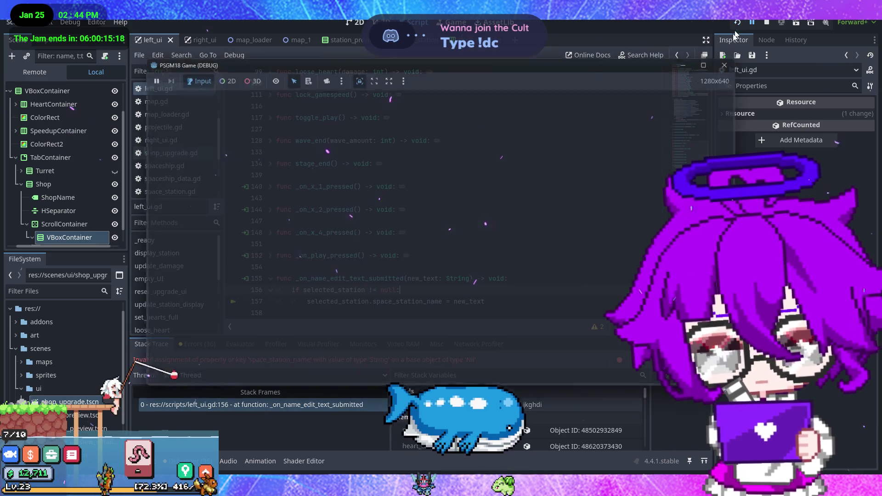
# Make the Turret tab visible and Shop hidden, and test-run the game to confirm
pyautogui.press('F5')
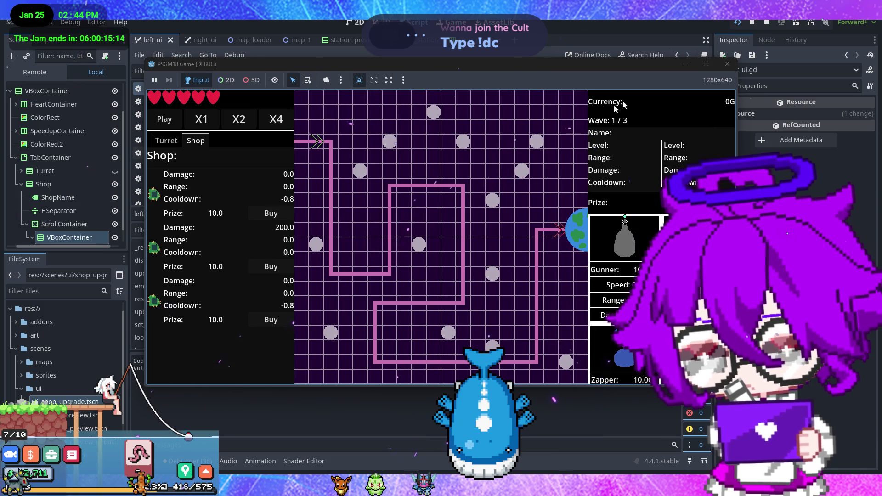
pyautogui.press('F8')
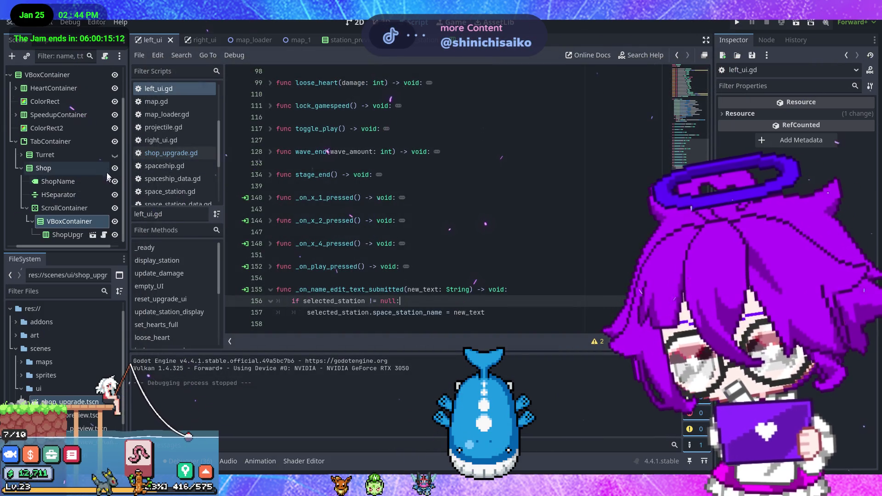
pyautogui.click(115, 155)
pyautogui.press('F5')
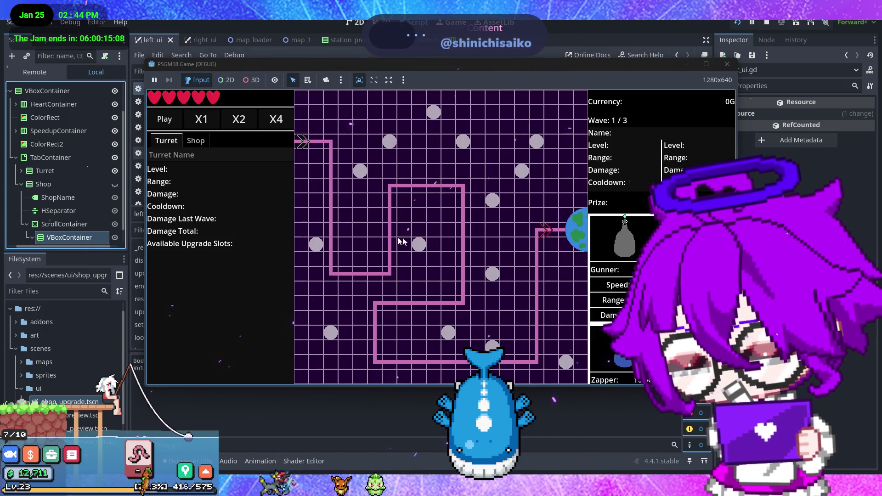
pyautogui.click(727, 64)
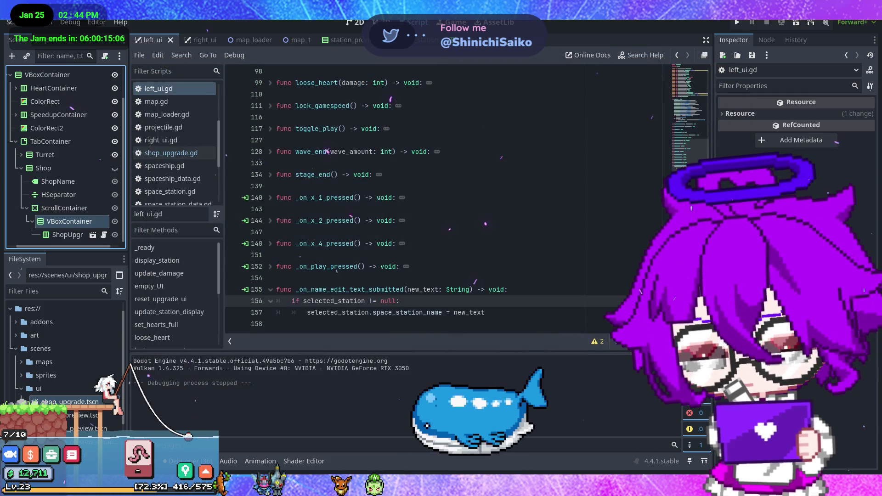
# Rename the Turret node to SpaceStation and test-run the game
pyautogui.doubleClick(68, 157)
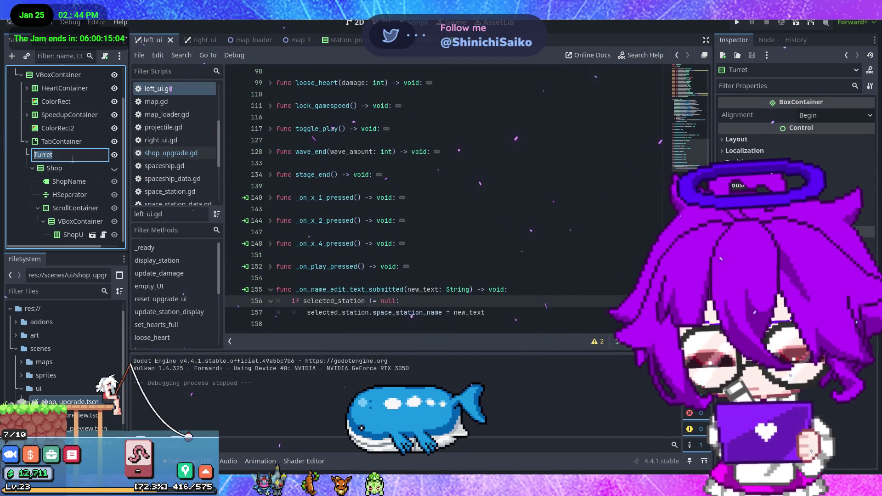
pyautogui.write('SpaceStation')
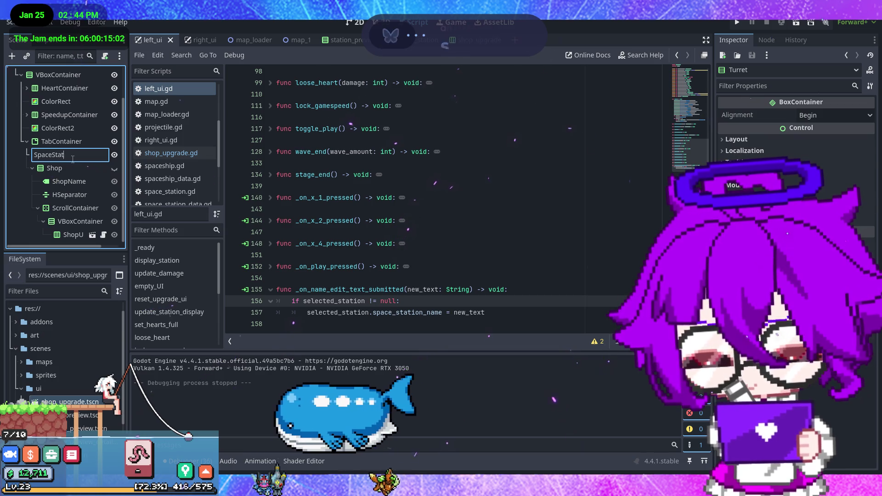
pyautogui.press('Return')
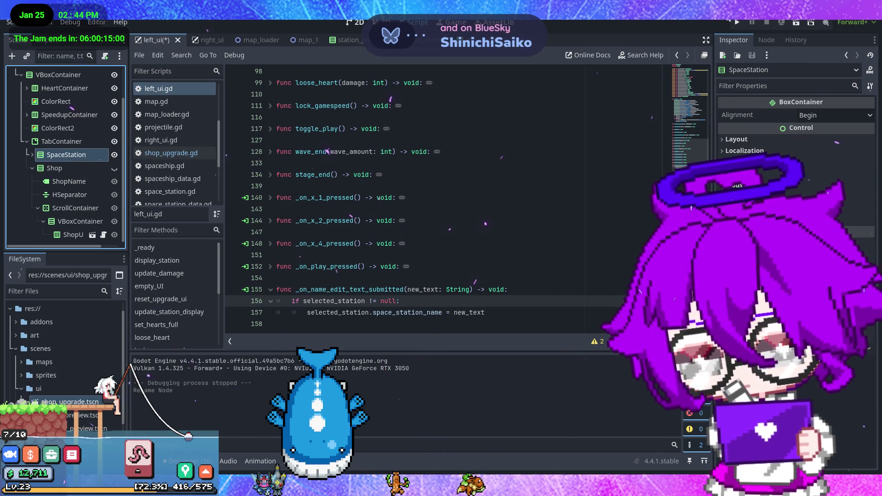
pyautogui.click(737, 22)
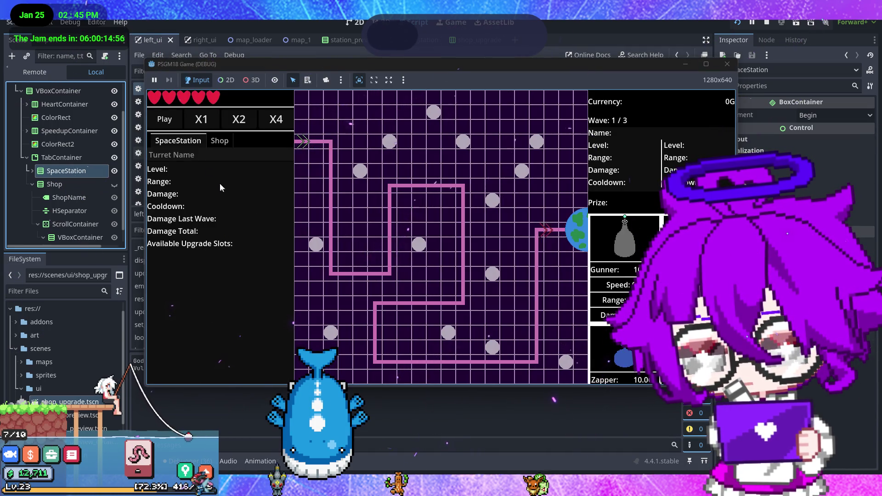
pyautogui.click(727, 64)
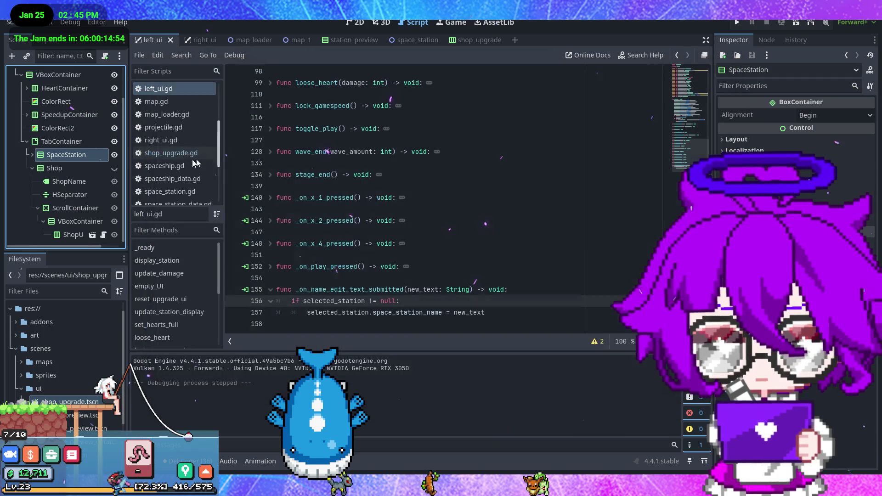
# Rename the node to 'Space Station' and launch the game again
pyautogui.doubleClick(76, 155)
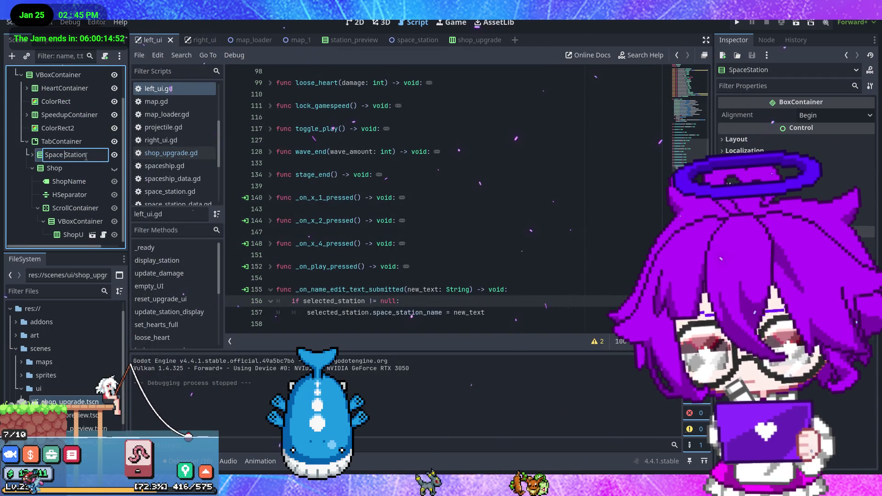
pyautogui.press('Return')
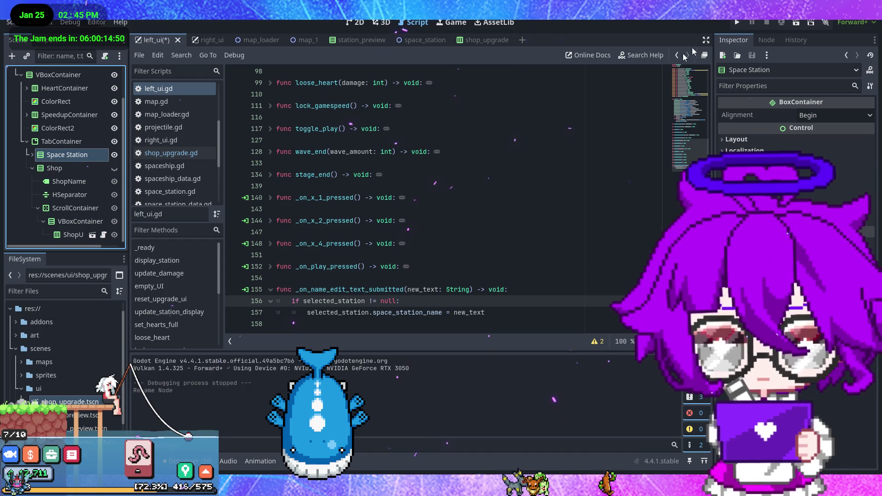
pyautogui.click(734, 24)
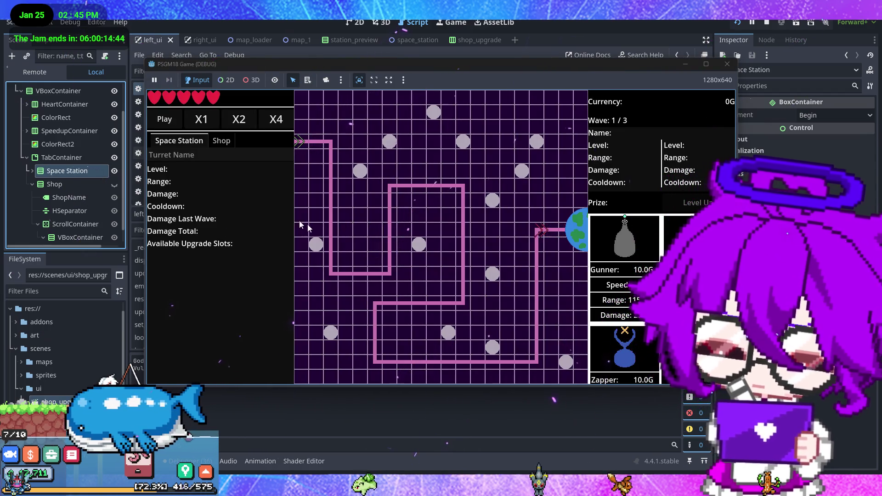
# Check the shop list, restart the game, and name the turret 'ugfuz'
pyautogui.click(220, 142)
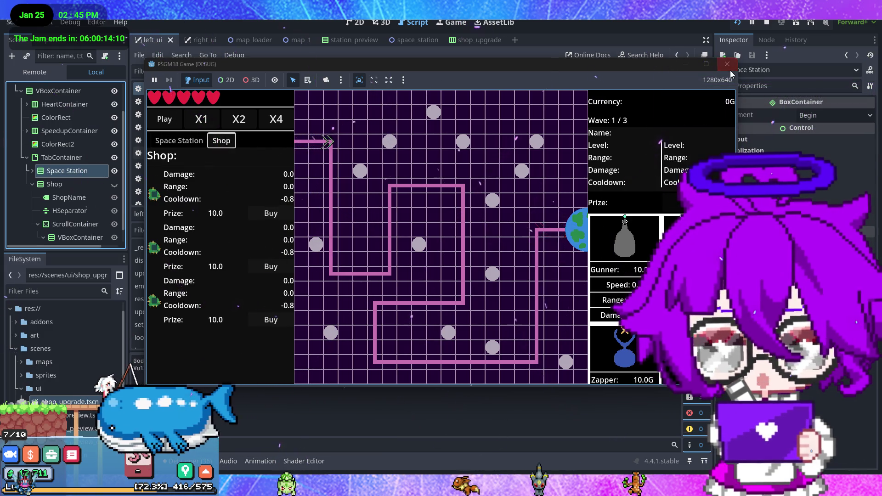
pyautogui.click(737, 24)
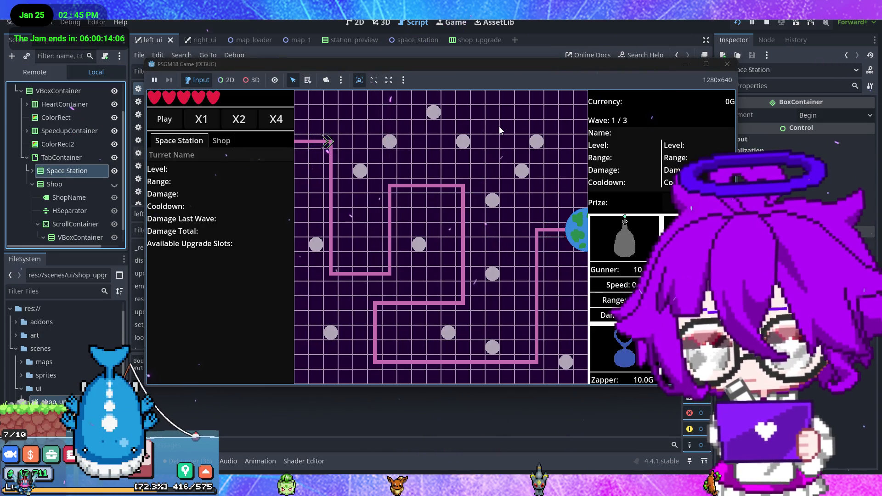
pyautogui.click(222, 144)
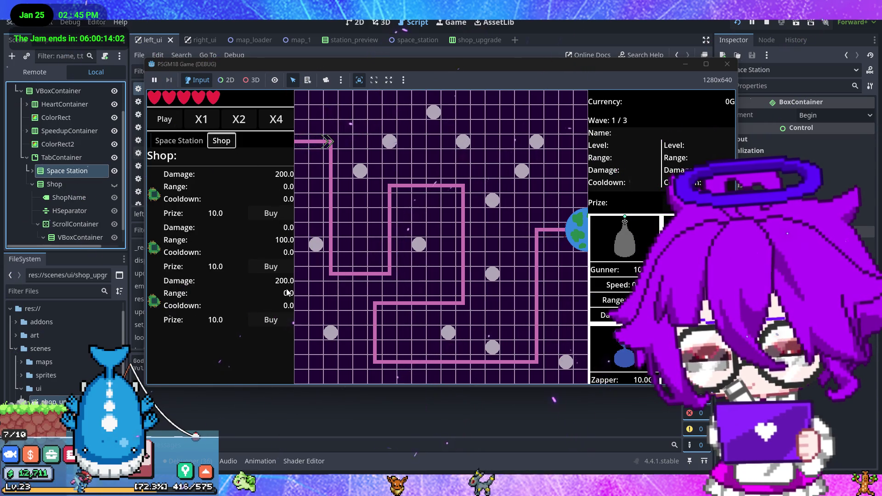
pyautogui.click(193, 143)
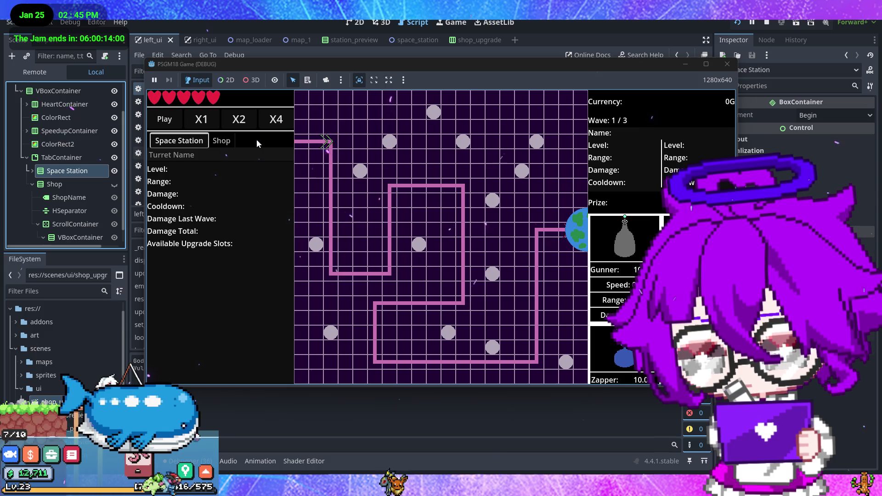
pyautogui.click(243, 154)
pyautogui.write('ugfuz')
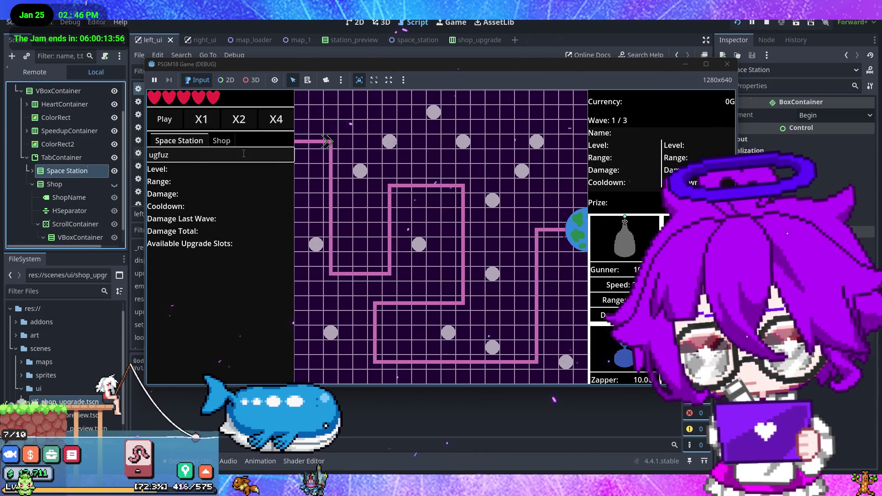
# Place a gunner turret on the map, then deselect it
pyautogui.click(625, 236)
pyautogui.click(375, 164)
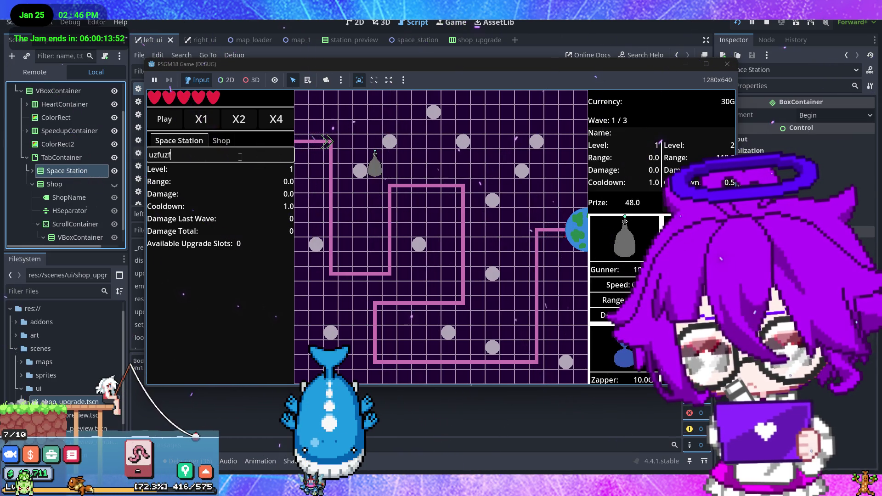
pyautogui.write('+')
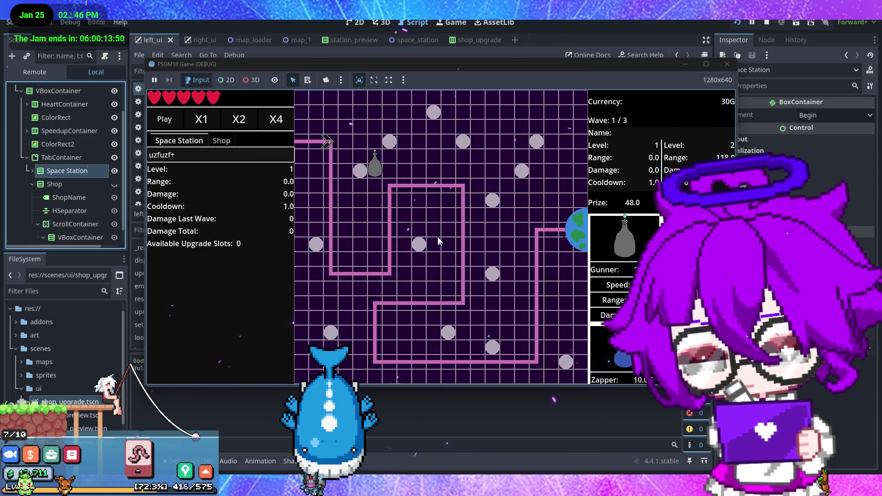
pyautogui.click(383, 170)
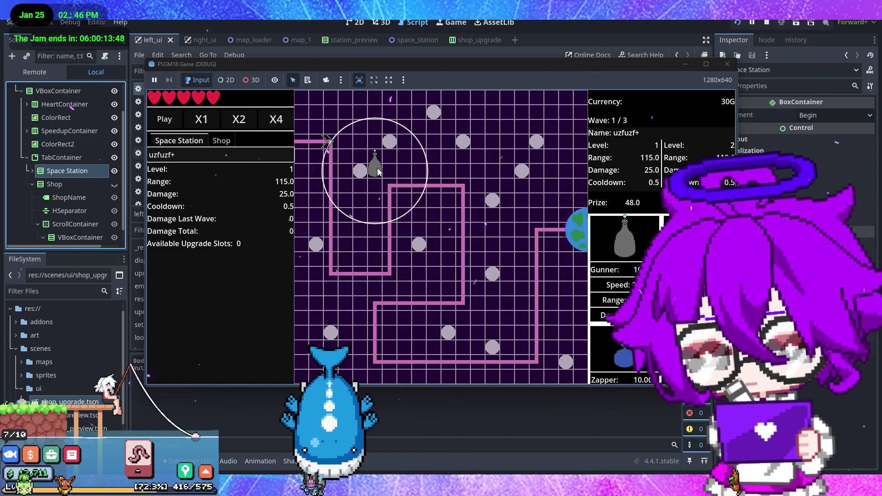
pyautogui.click(471, 174)
# Inspect the placed turret's stats and the three shop upgrades, then close the game
pyautogui.click(220, 140)
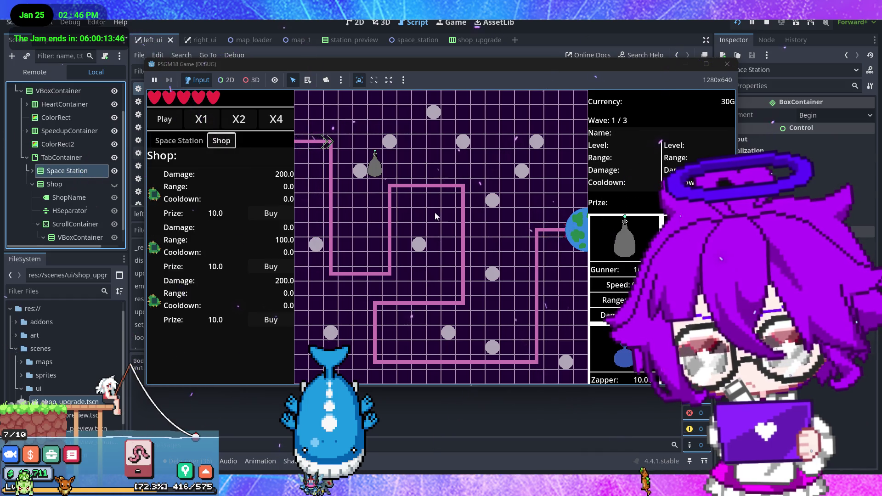
pyautogui.click(422, 215)
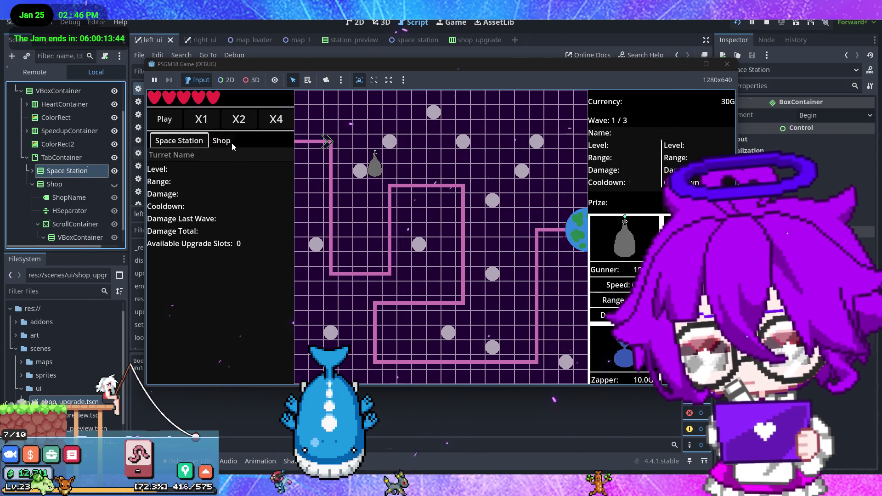
pyautogui.click(374, 165)
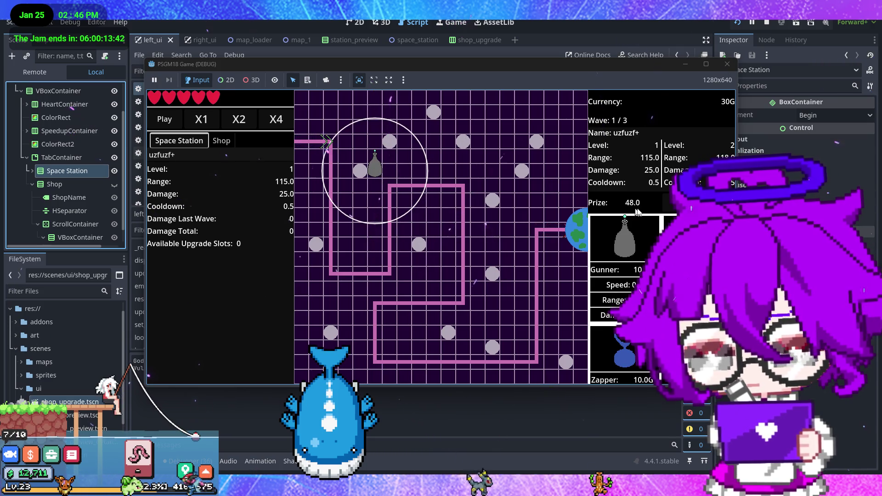
pyautogui.click(410, 243)
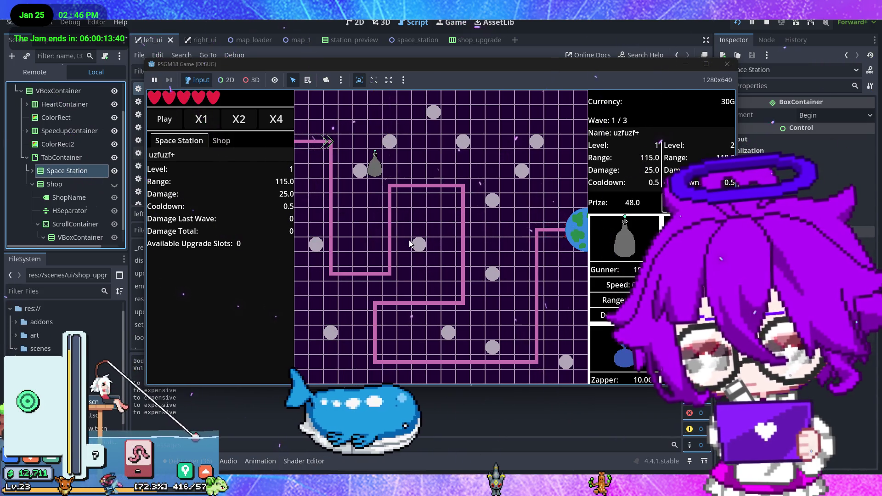
pyautogui.click(221, 140)
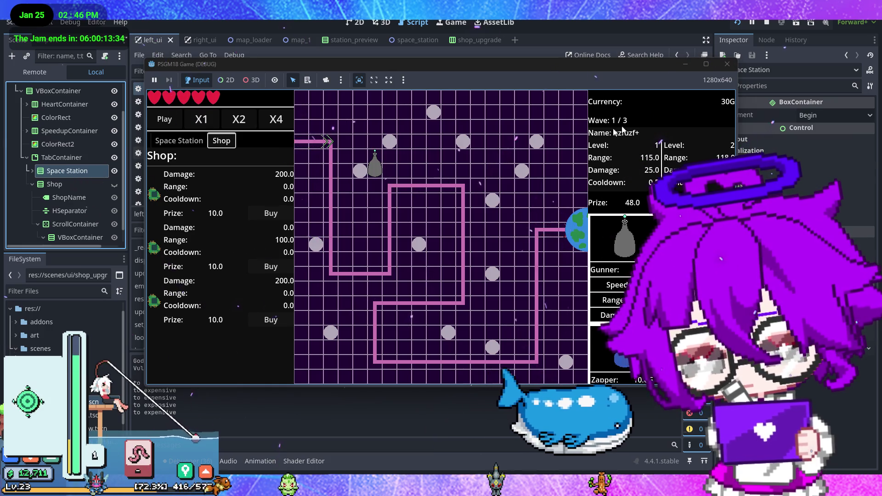
pyautogui.click(732, 67)
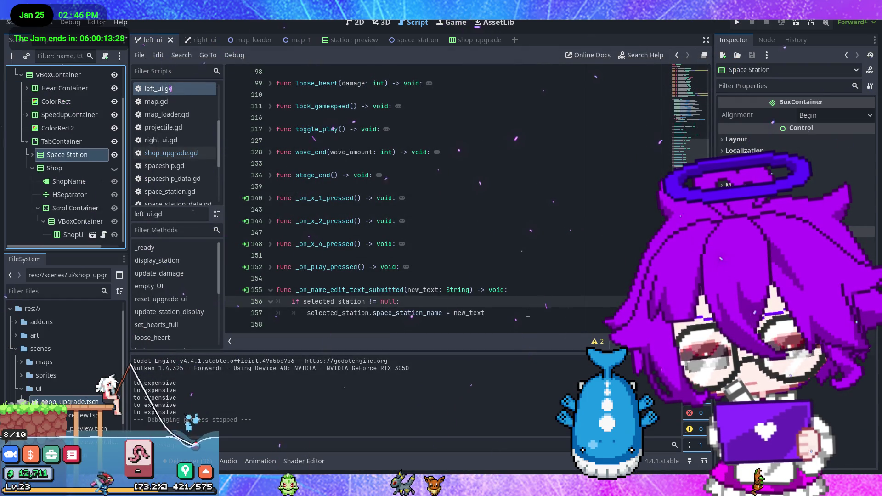
# Open the ShopUpgrade script and select the print call in the buy handler
pyautogui.click(478, 41)
pyautogui.click(104, 74)
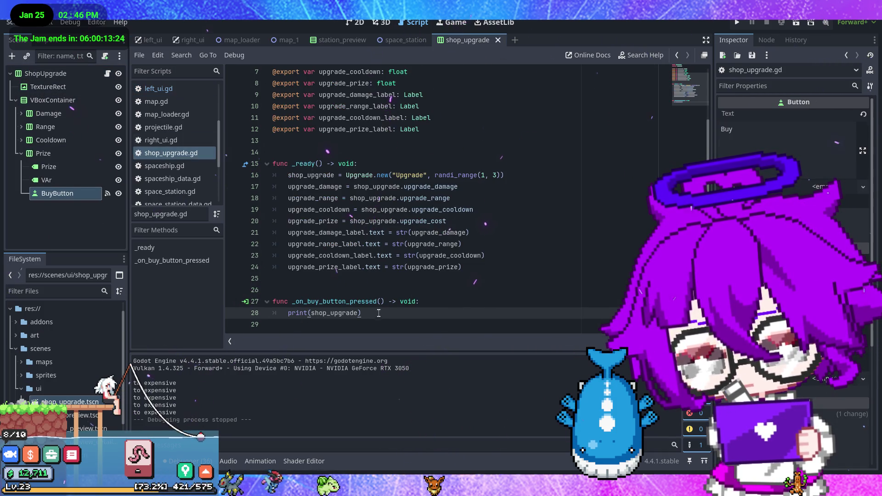
pyautogui.moveTo(372, 312); pyautogui.dragTo(290, 312)
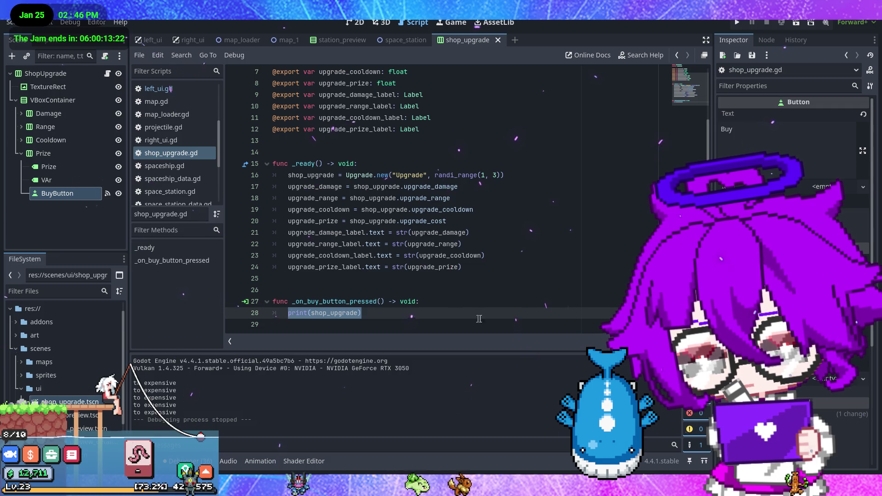
pyautogui.scroll(2, 501, 318)
pyautogui.scroll(-2, 503, 317)
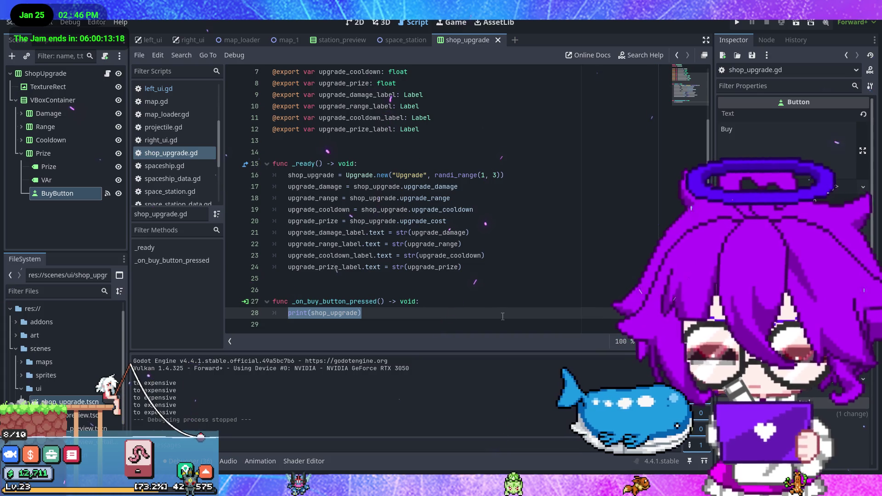
# Replace it with 'if GlobalData.currency >= upgrade_prize:' and a placeholder pass
pyautogui.write('if')
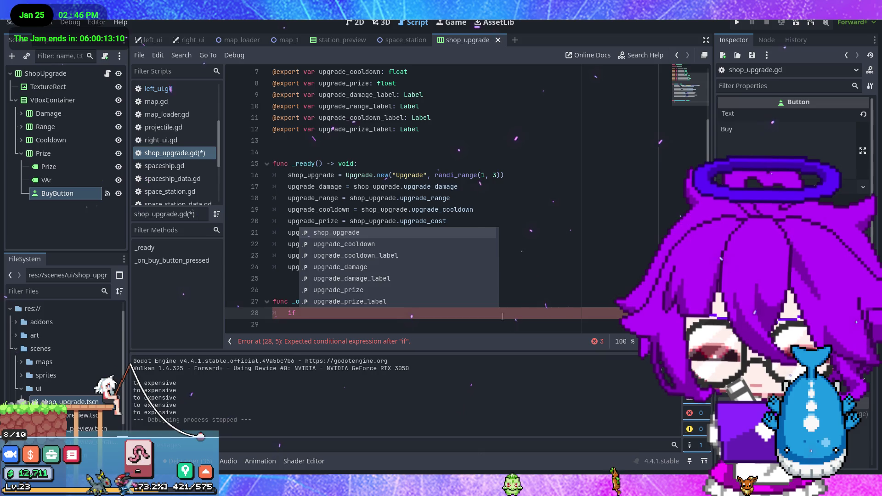
pyautogui.write('GlobalData')
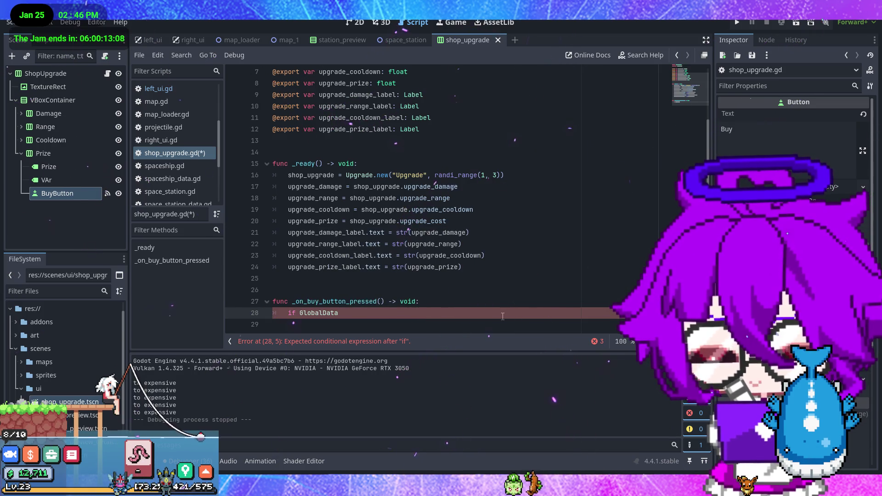
pyautogui.write('.')
pyautogui.press('Return')
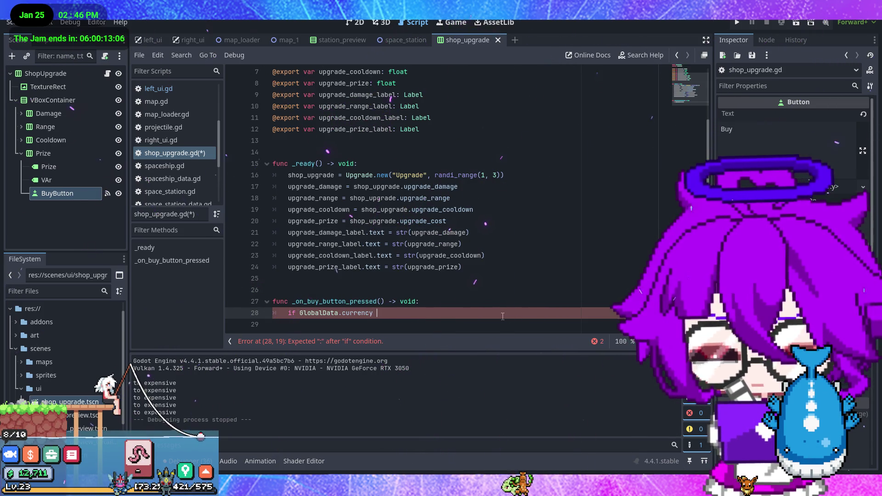
pyautogui.write('= ')
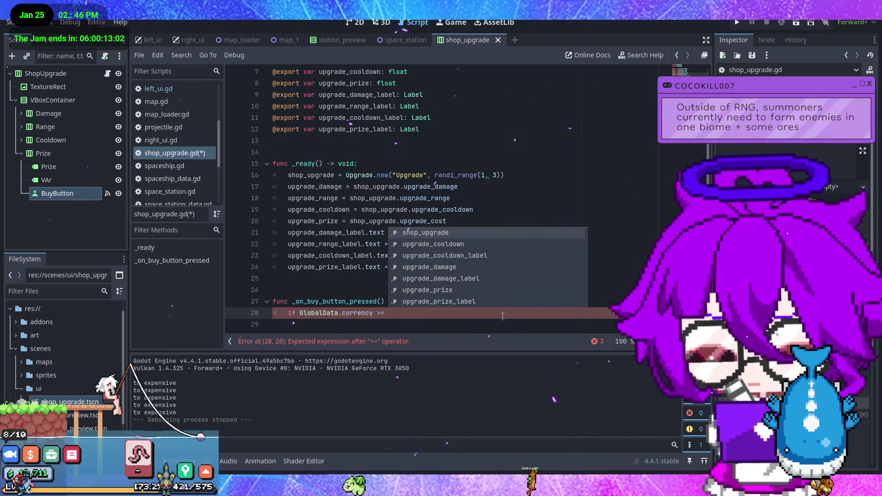
pyautogui.write('u')
pyautogui.press('Down')
pyautogui.press('Down')
pyautogui.press('Down')
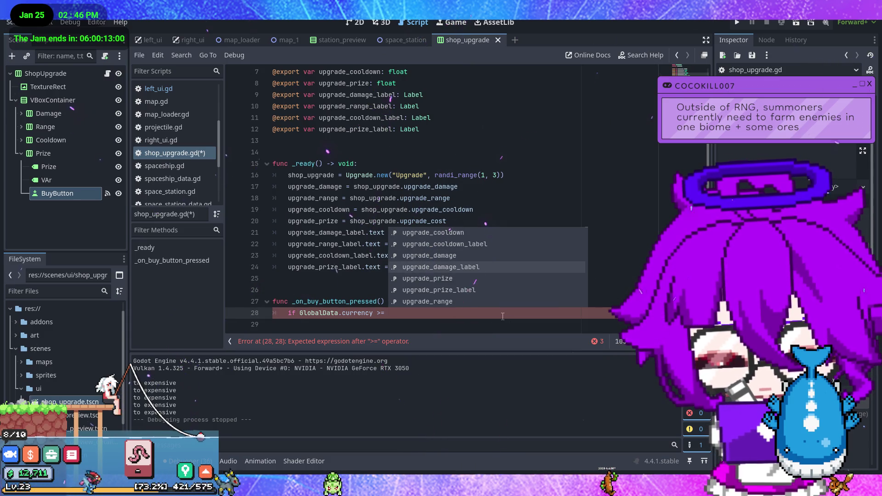
pyautogui.press('Return')
pyautogui.write(':')
pyautogui.press('Return')
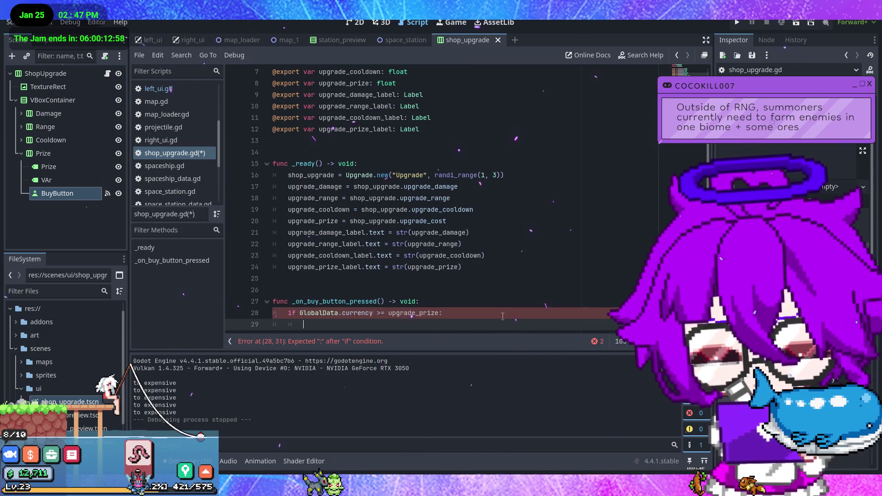
pyautogui.scroll(-1, 503, 316)
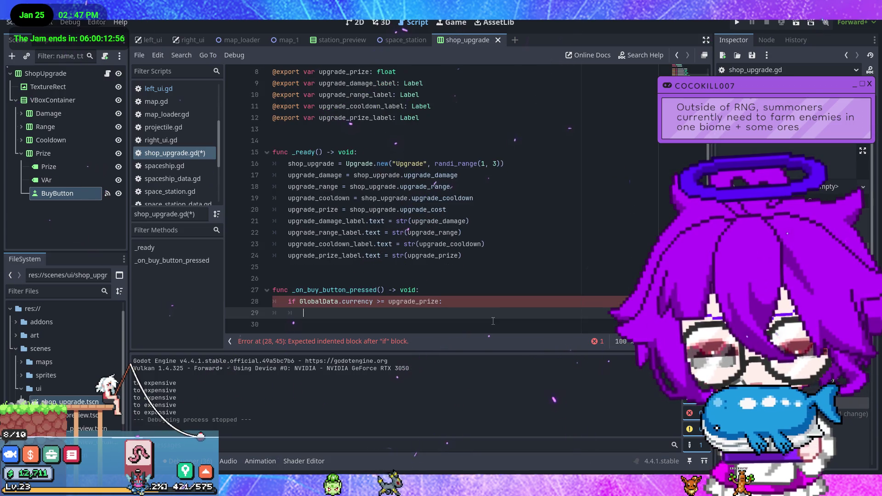
pyautogui.write('pass')
pyautogui.press('Return')
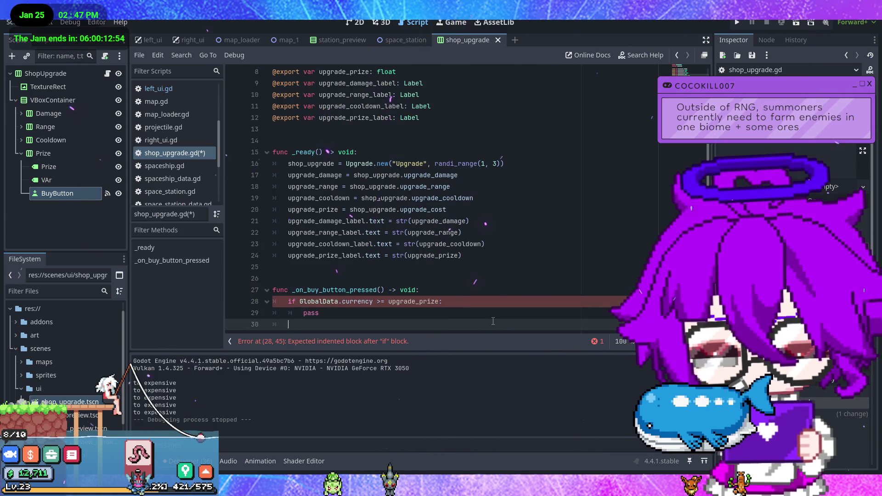
pyautogui.write('esl')
# Add an else branch printing "Upgrade to expensive"
pyautogui.press('BackSpace')
pyautogui.press('BackSpace')
pyautogui.write('lse.u')
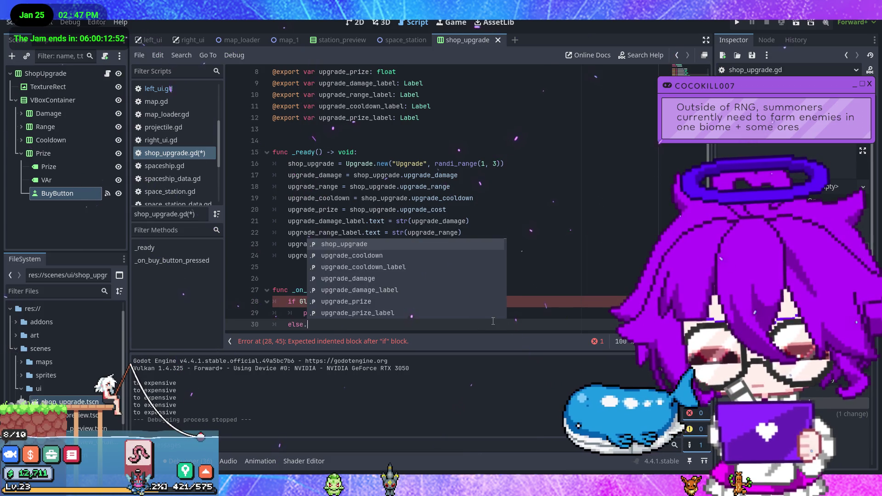
pyautogui.press('Return')
pyautogui.press('BackSpace')
pyautogui.press('BackSpace')
pyautogui.press('BackSpace')
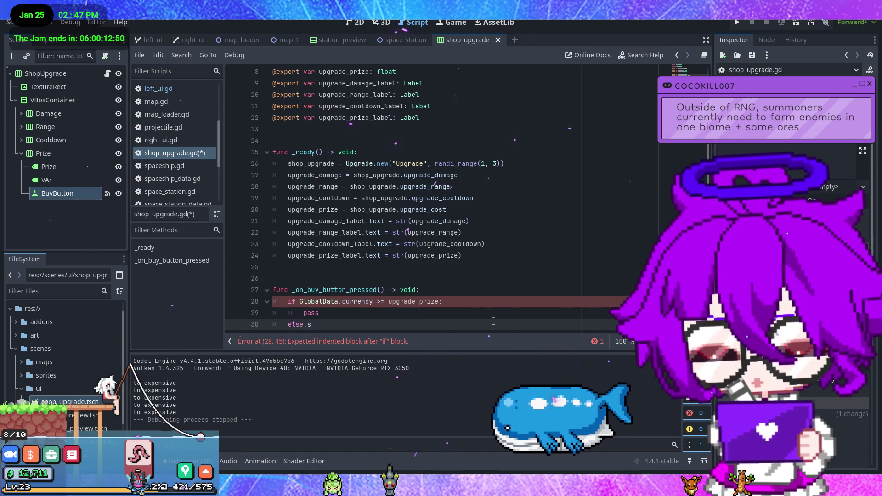
pyautogui.write(':')
pyautogui.press('Return')
pyautogui.write('pr')
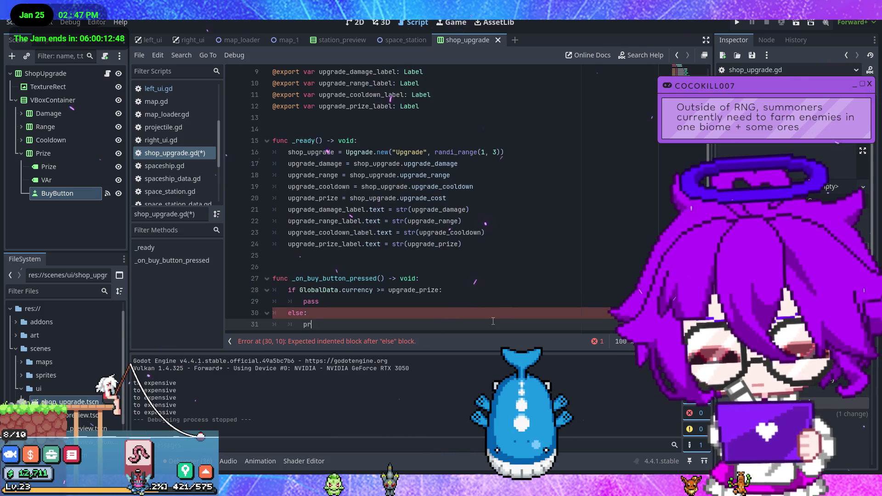
pyautogui.write('int("')
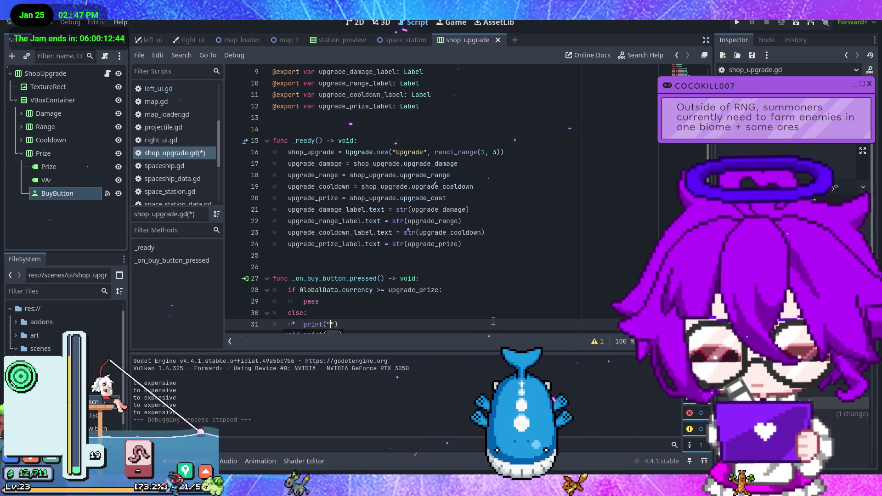
pyautogui.write('Upgrade')
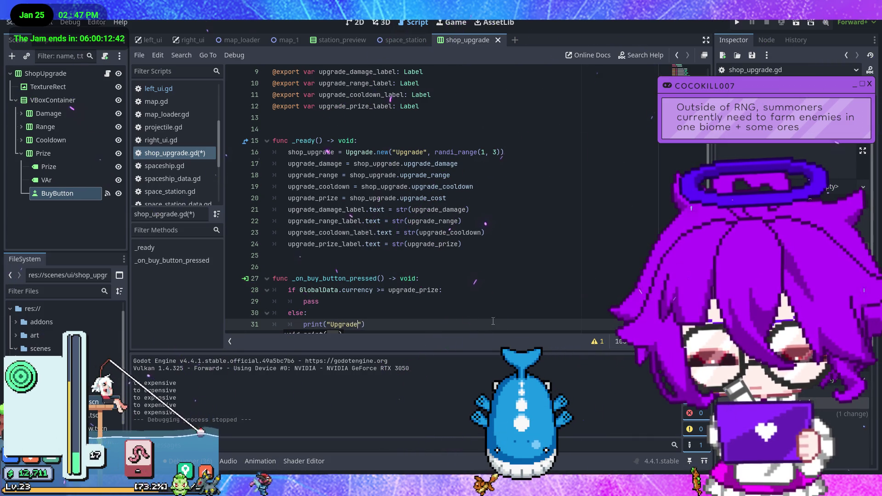
pyautogui.write(' to expensi')
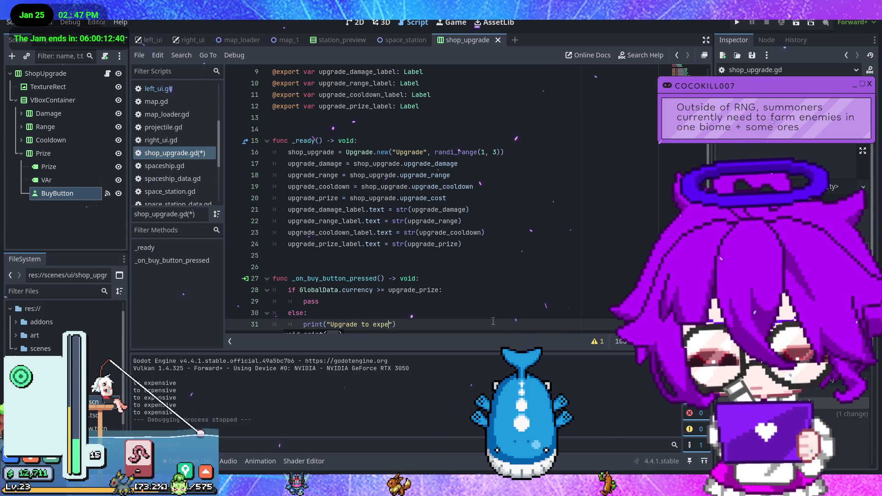
pyautogui.write('ve')
pyautogui.click(372, 305)
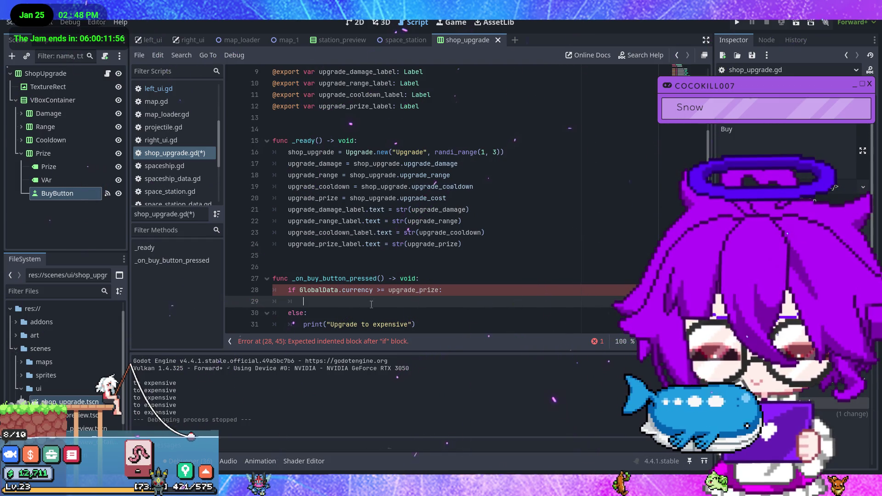
# Replace pass with GlobalData.upgrade_inv.append(shop_upgrade)
pyautogui.write('glob')
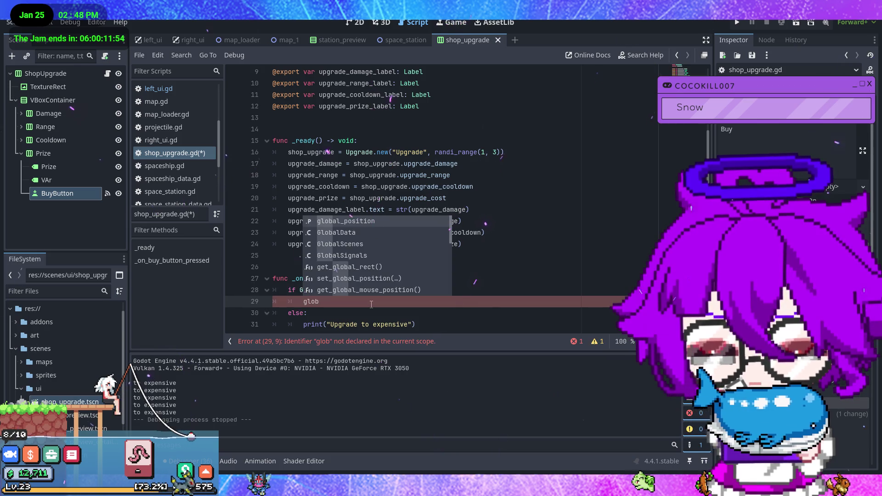
pyautogui.press('Down')
pyautogui.press('Return')
pyautogui.write('.')
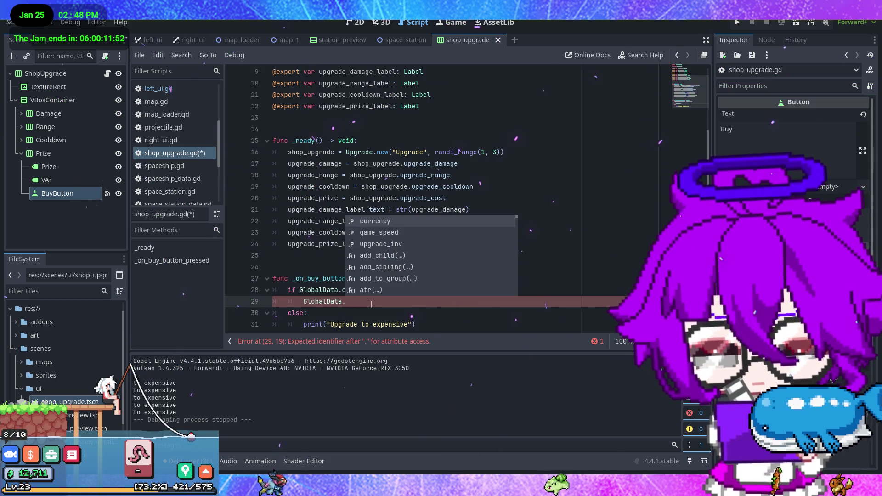
pyautogui.press('Down')
pyautogui.press('Down')
pyautogui.press('Return')
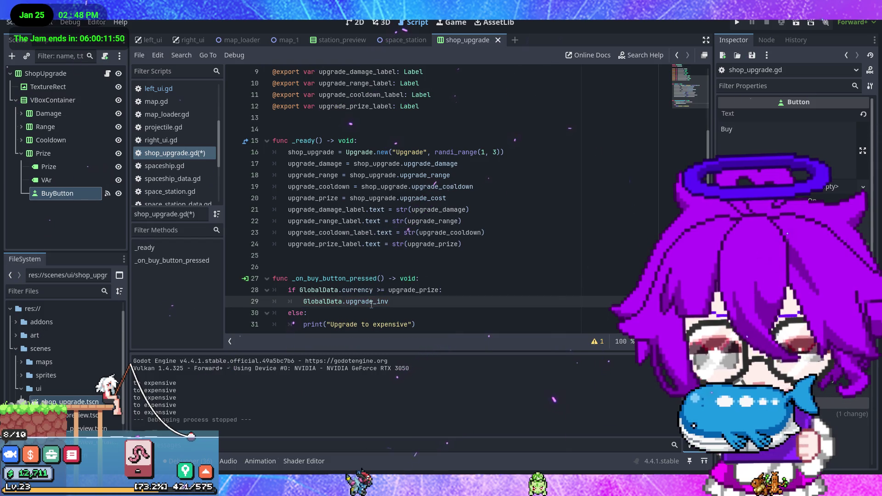
pyautogui.write('.a')
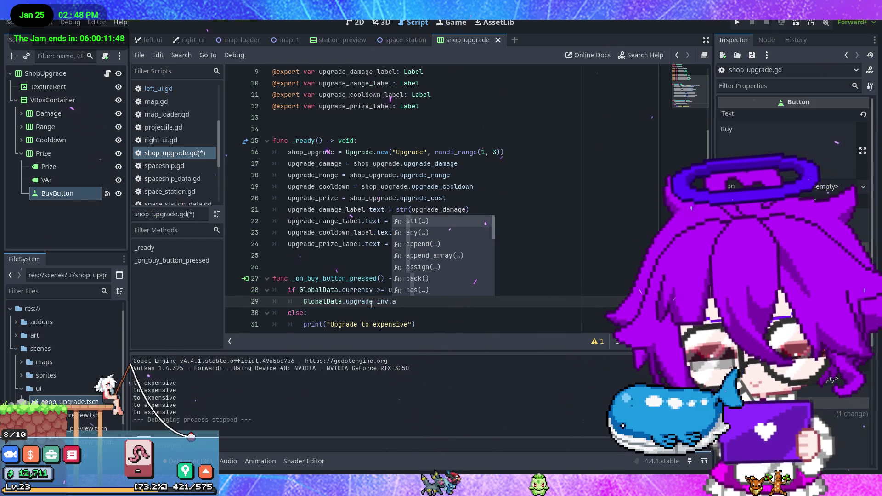
pyautogui.press('Down')
pyautogui.press('Down')
pyautogui.press('Return')
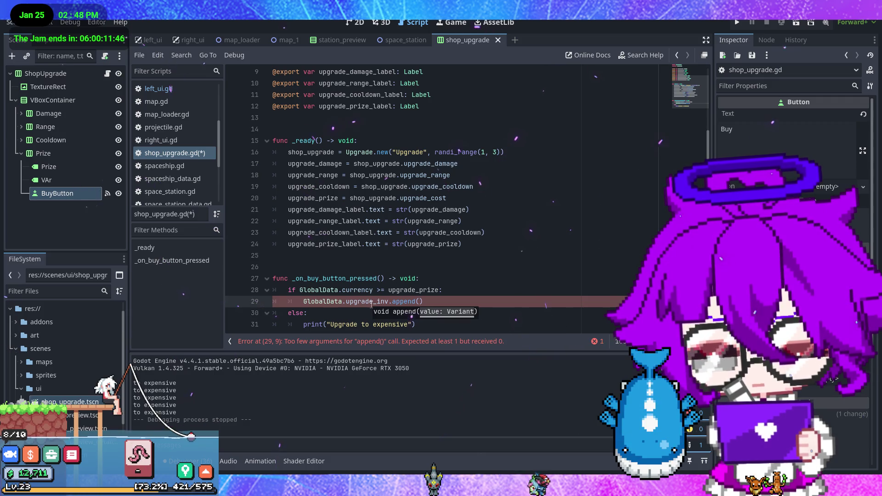
pyautogui.write('shop')
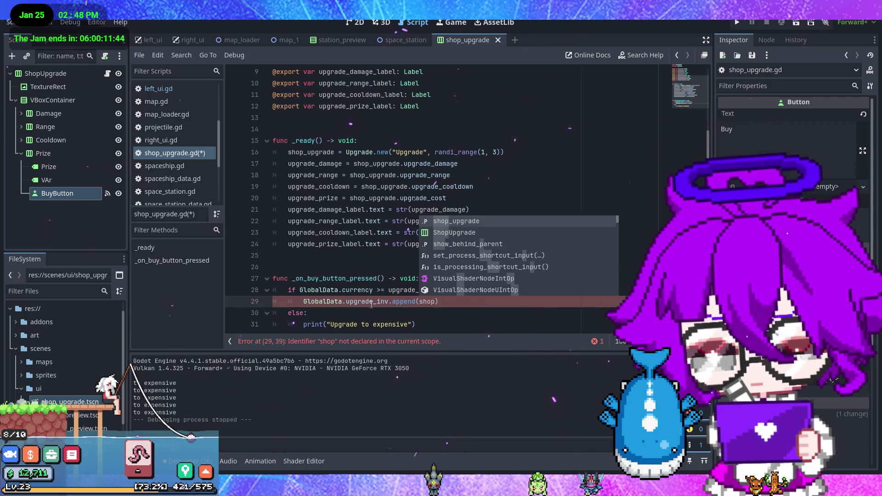
pyautogui.press('Return')
pyautogui.press('Return')
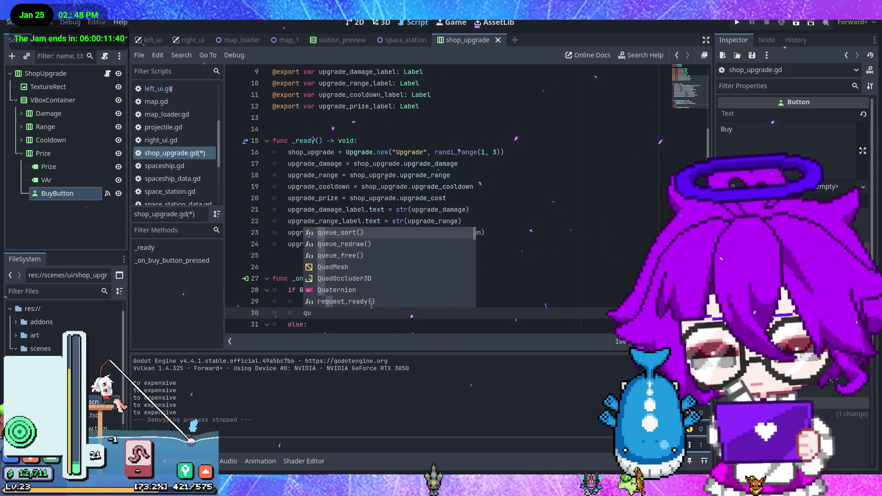
# Add queue_free() on the next line and run the project
pyautogui.write('e')
pyautogui.press('Down')
pyautogui.press('Return')
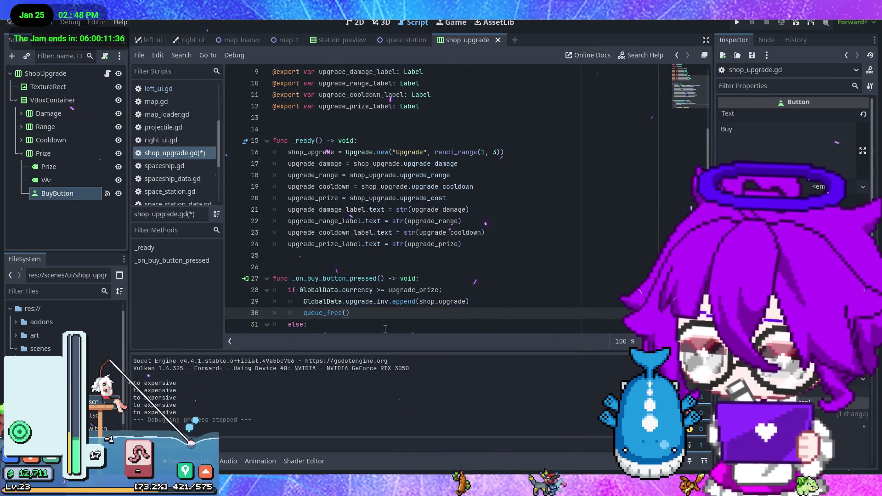
pyautogui.click(737, 25)
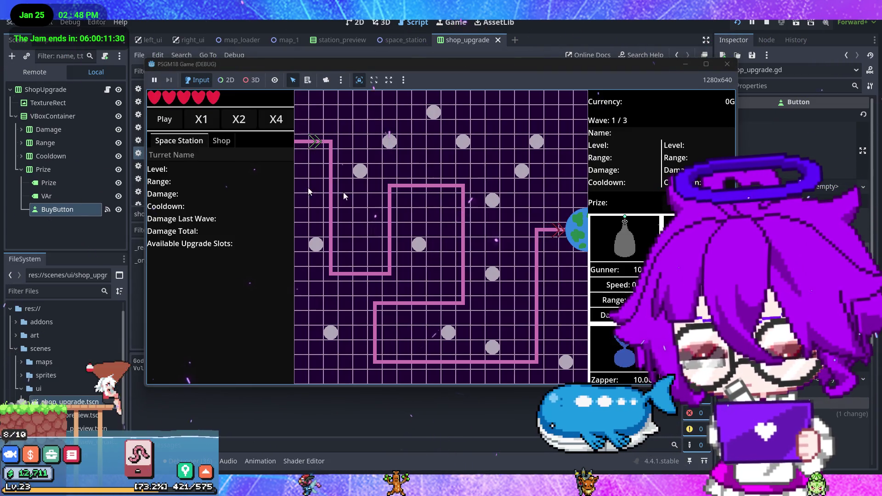
# Buy the first upgrade in the game's Shop and find it in GlobalData's Upgrade Inv array
pyautogui.click(221, 142)
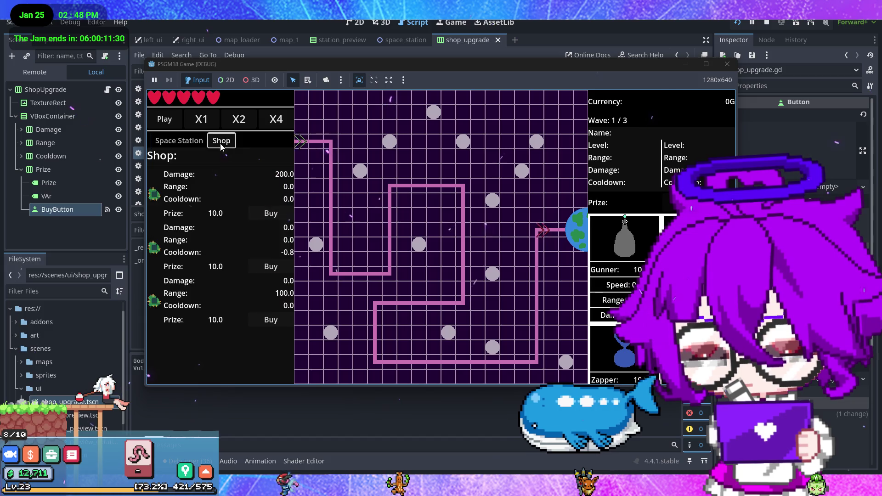
pyautogui.click(271, 213)
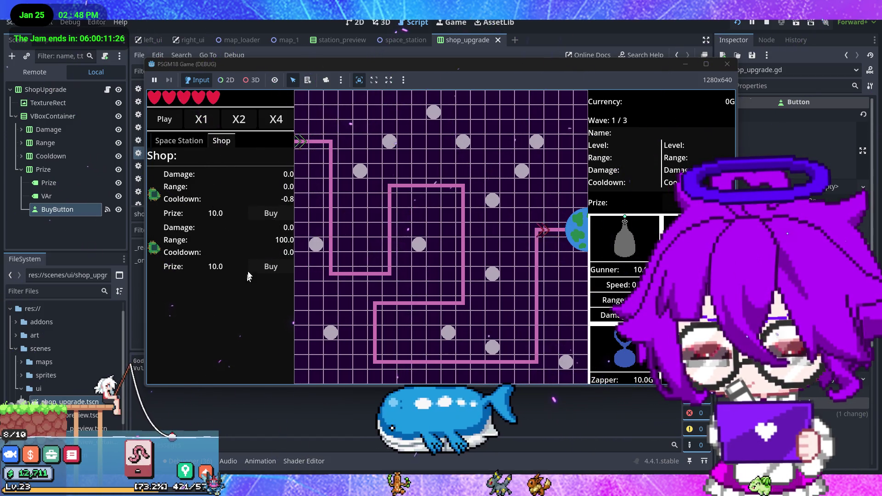
pyautogui.click(48, 79)
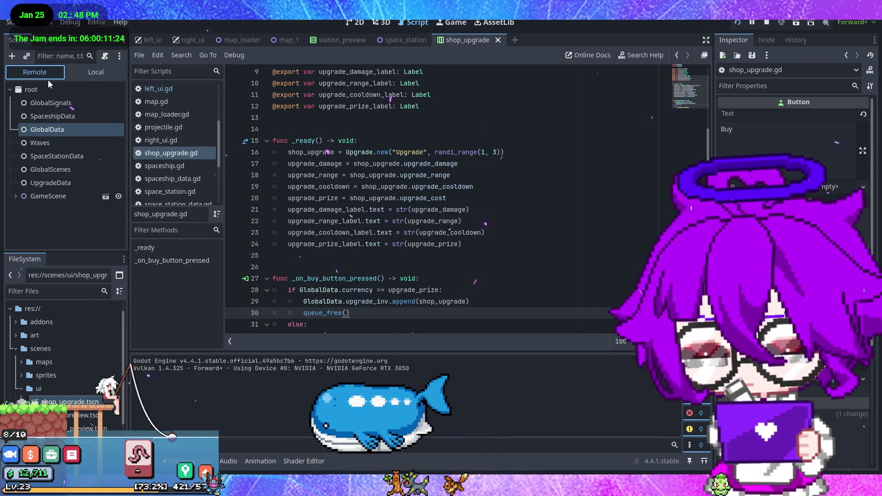
pyautogui.click(69, 129)
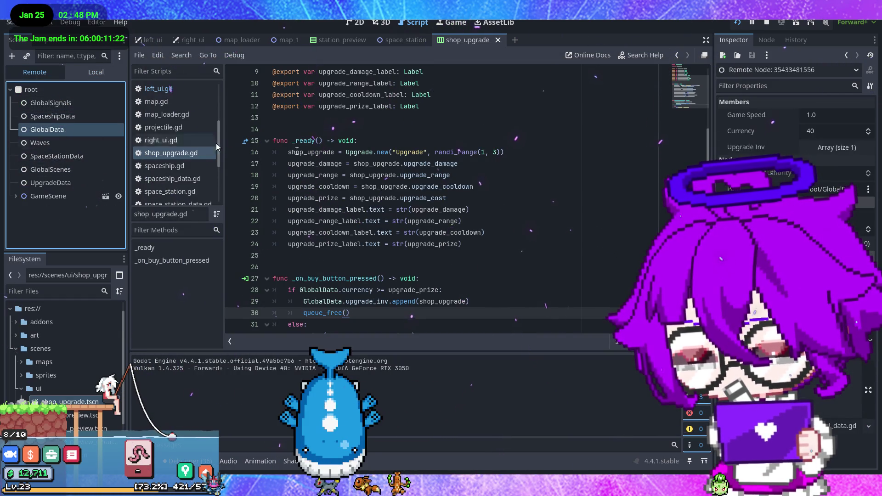
pyautogui.click(833, 151)
pyautogui.click(823, 179)
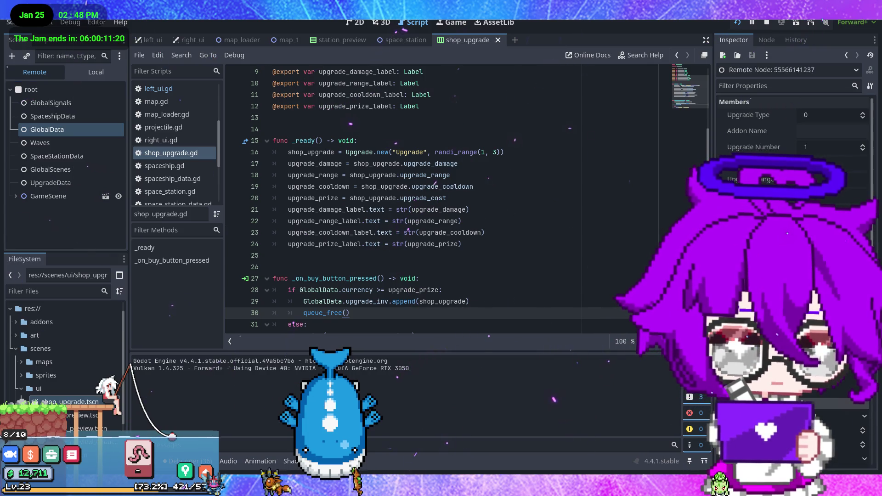
# Buy the Range 100.0 upgrade and confirm it appears as the second Upgrade Inv entry
pyautogui.click(614, 444)
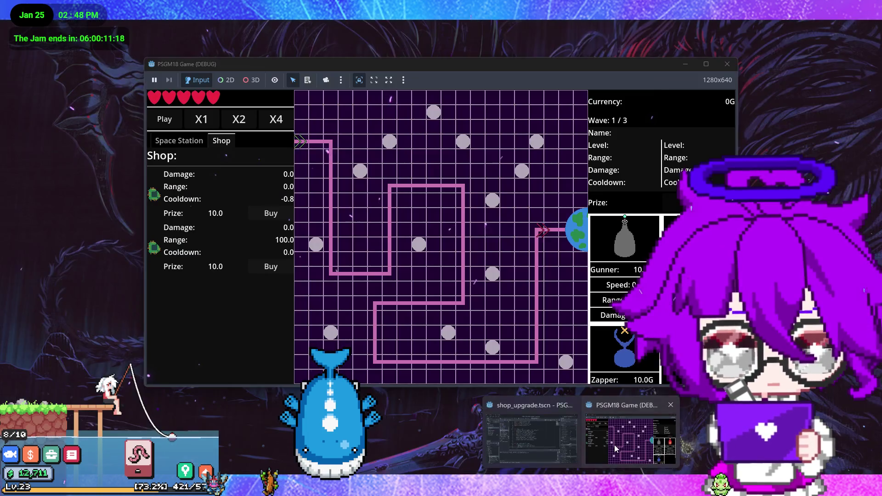
pyautogui.click(267, 269)
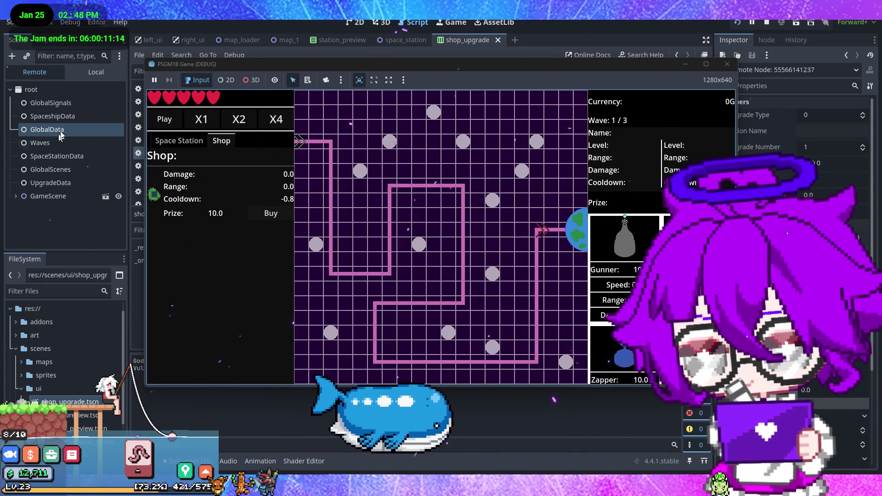
pyautogui.click(65, 129)
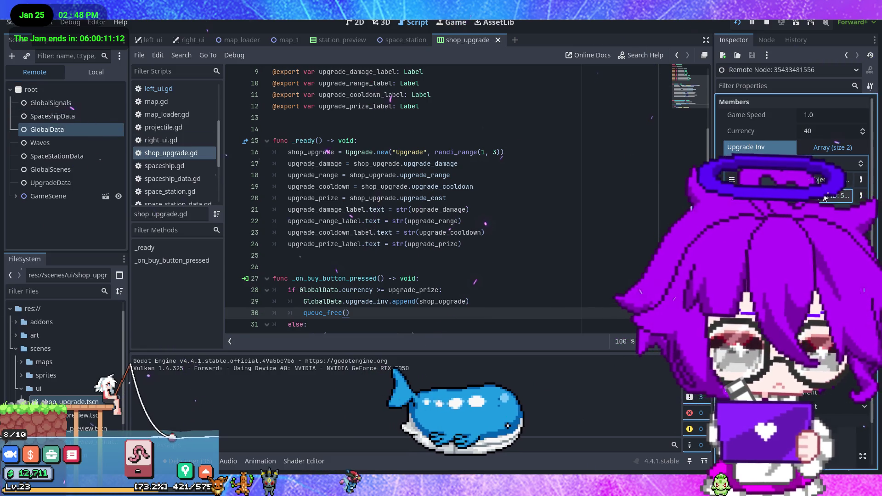
pyautogui.click(824, 197)
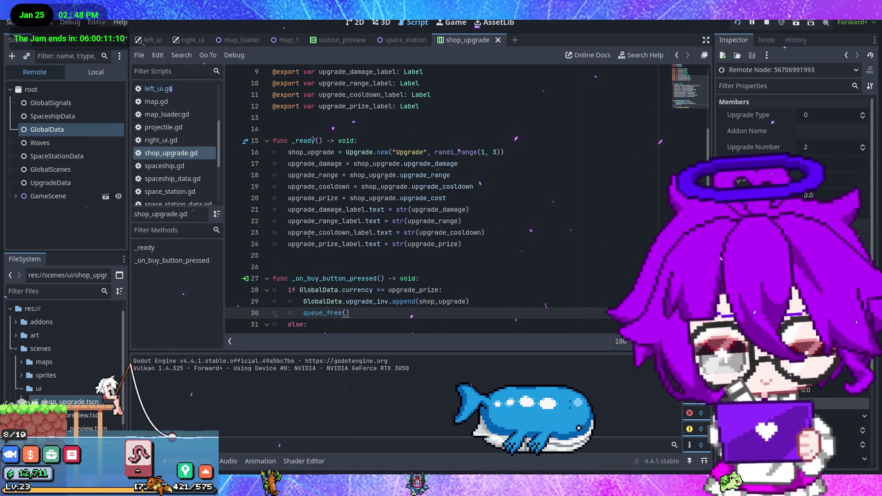
# Stop the running game and bring up the shop task note in Obsidian
pyautogui.hotkey('alt', 'Tab')
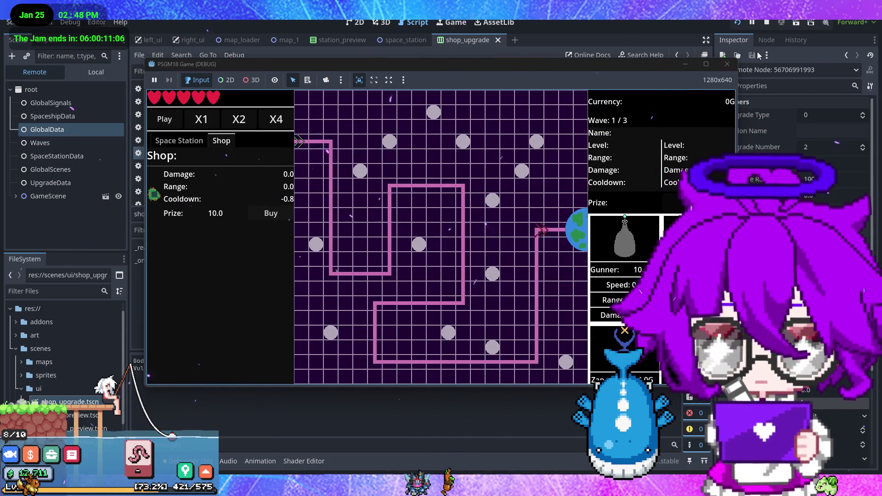
pyautogui.click(727, 64)
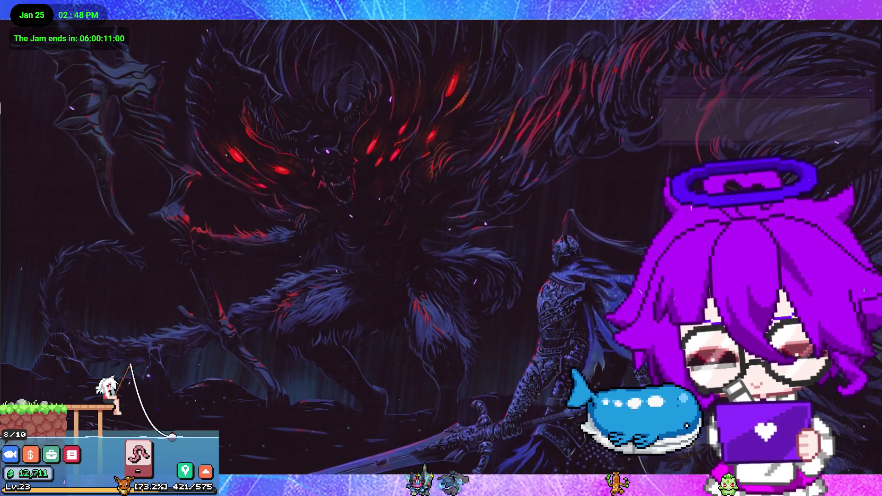
pyautogui.hotkey('alt', 'Tab')
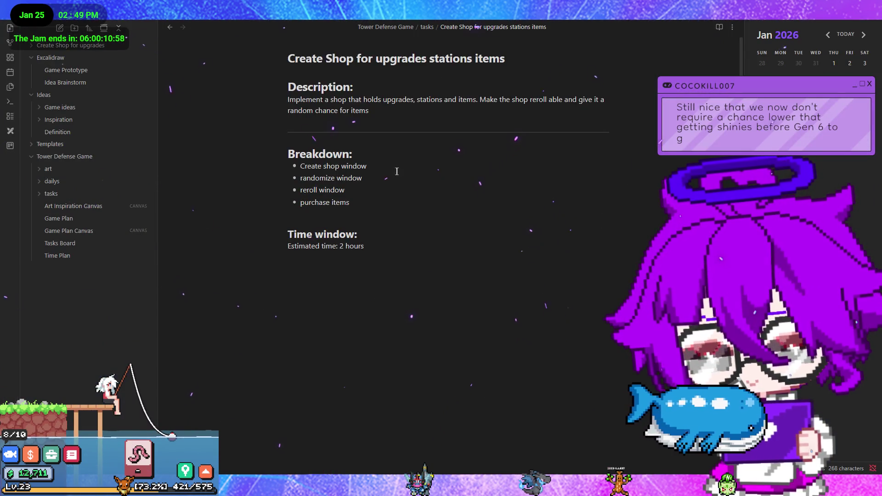
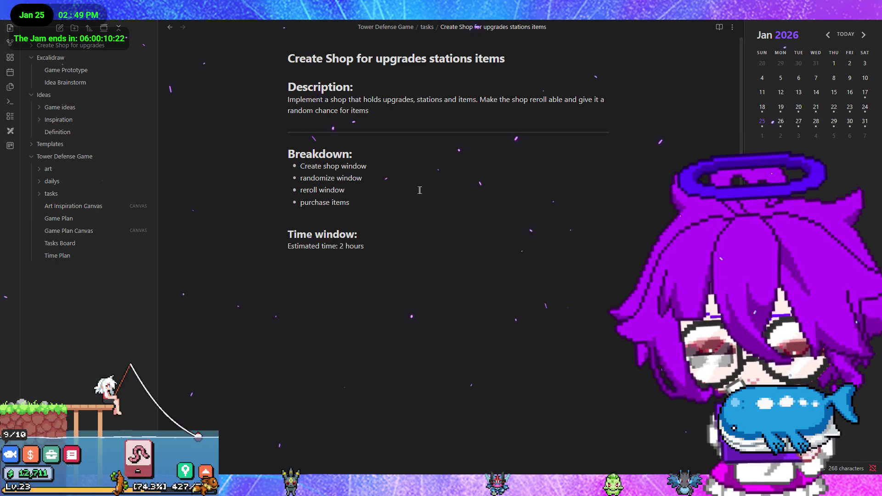
# Return from the Obsidian shop task note to the Godot editor showing shop_upgrade.gd
pyautogui.hotkey('alt', 'Tab')
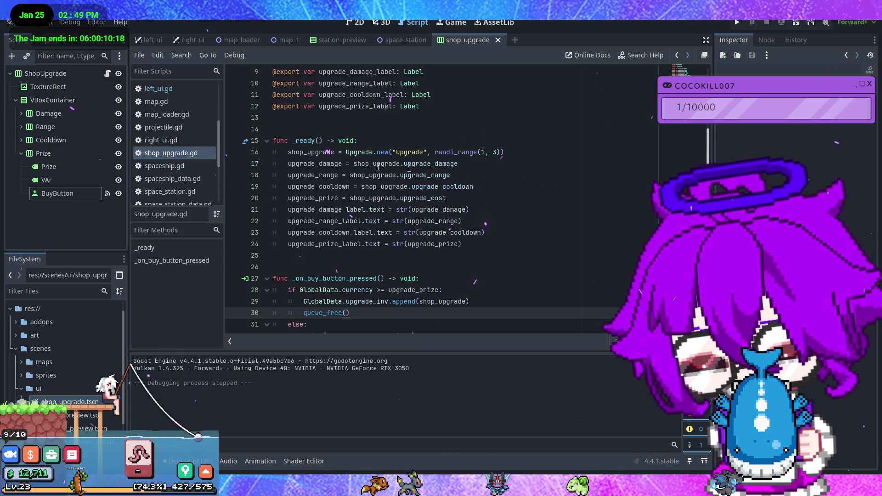
# Open the left_ui scene in the 2D view with Shop visible and Space Station hidden
pyautogui.click(350, 25)
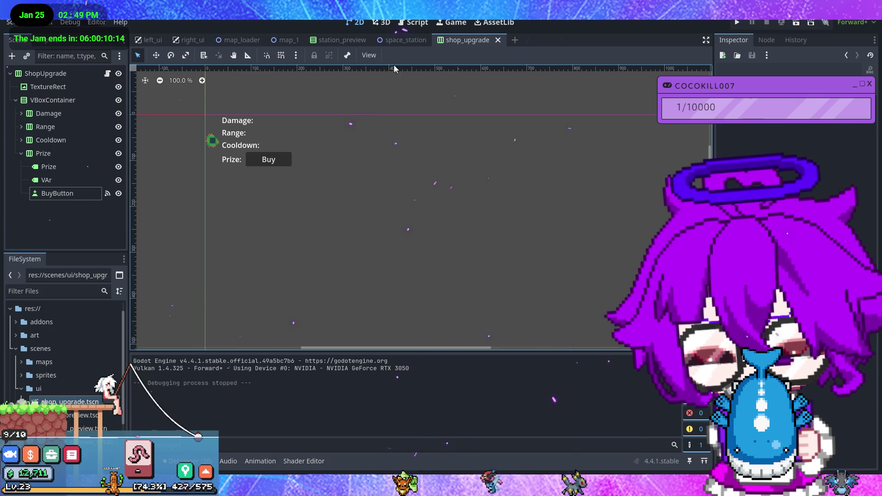
pyautogui.click(143, 41)
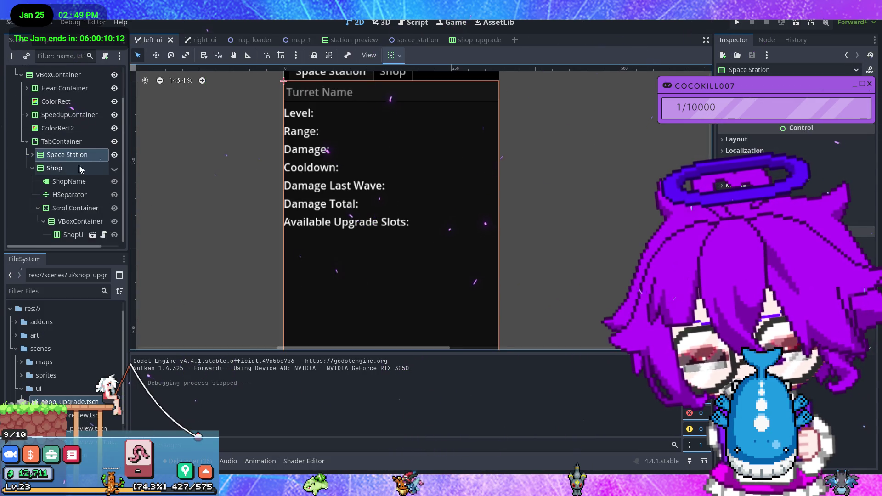
pyautogui.click(85, 169)
pyautogui.click(115, 168)
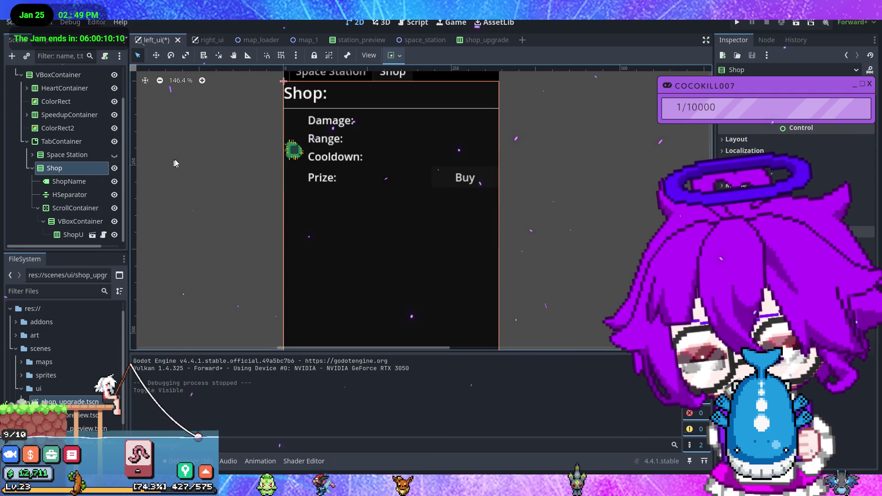
pyautogui.rightClick(79, 169)
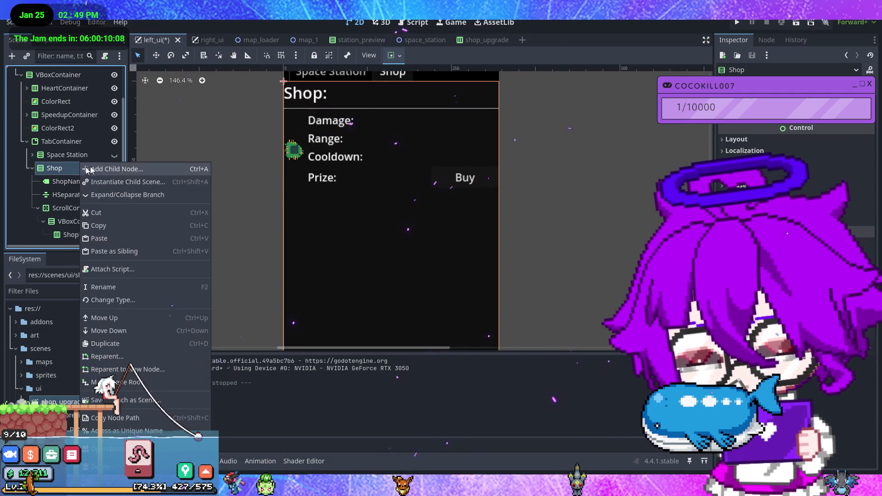
# Add an HBoxContainer under Shop and place it first, above ShopName
pyautogui.click(131, 168)
pyautogui.click(271, 275)
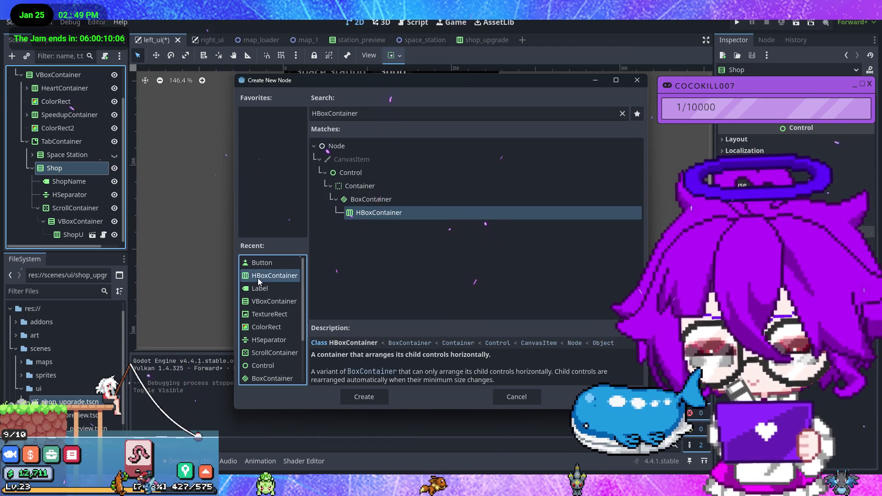
pyautogui.press('Return')
pyautogui.moveTo(83, 236); pyautogui.dragTo(76, 172)
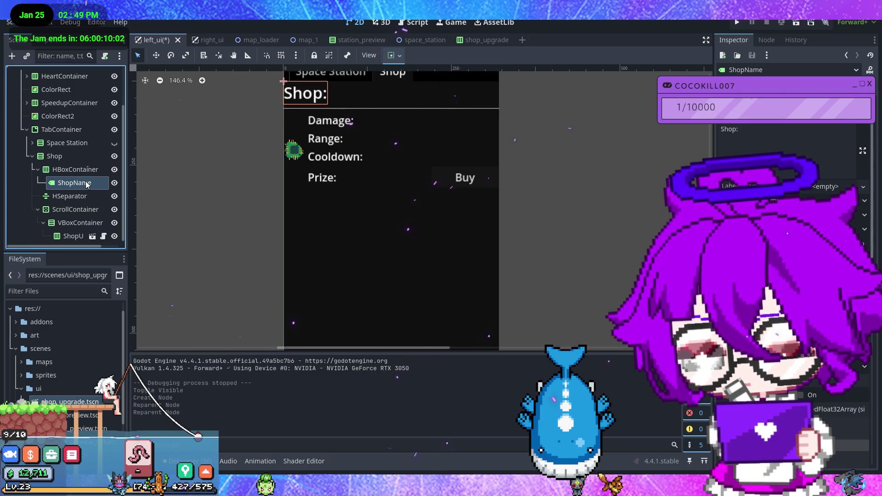
# Add a Button inside the HBoxContainer and rename it Reroll
pyautogui.rightClick(82, 171)
pyautogui.click(104, 173)
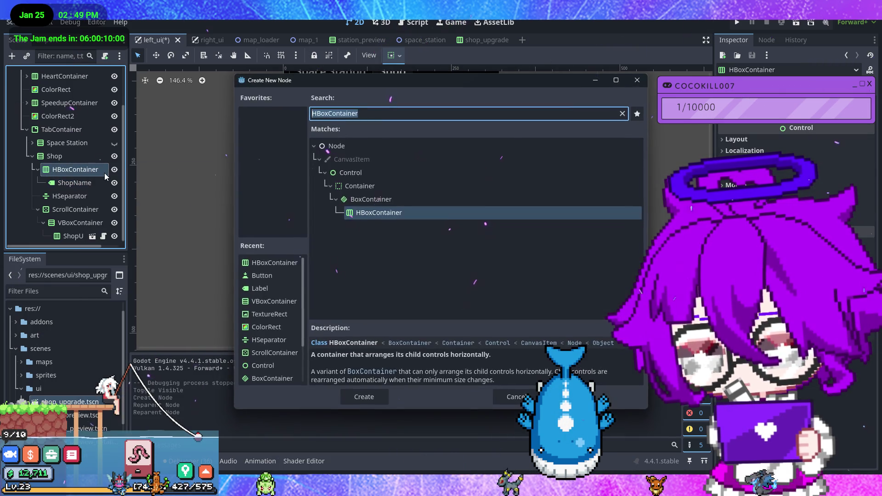
pyautogui.write('butto')
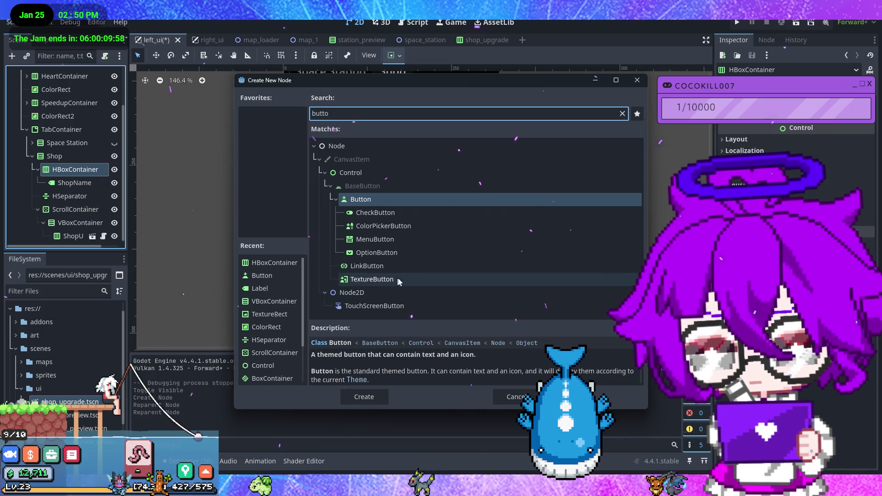
pyautogui.doubleClick(381, 202)
pyautogui.click(81, 198)
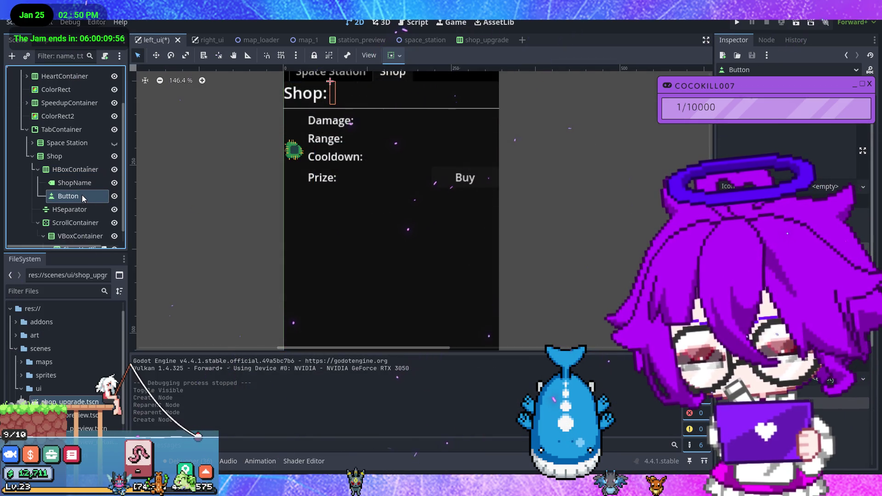
pyautogui.write('Reroll')
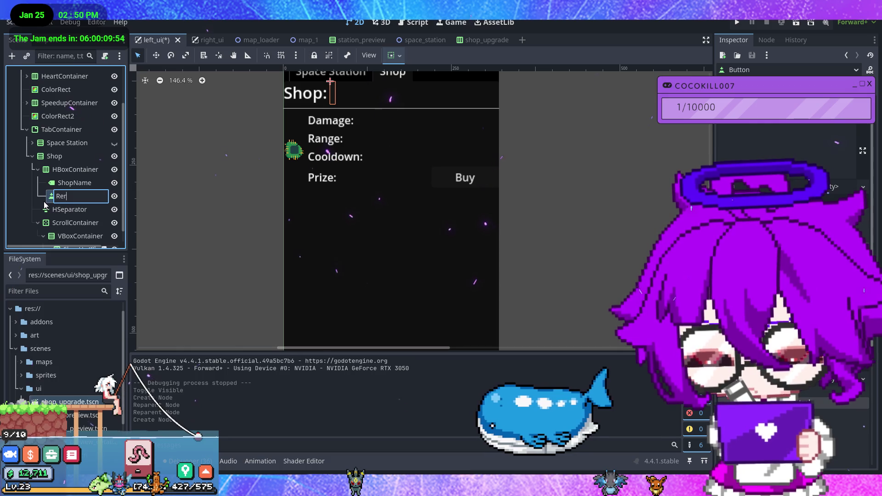
pyautogui.press('Return')
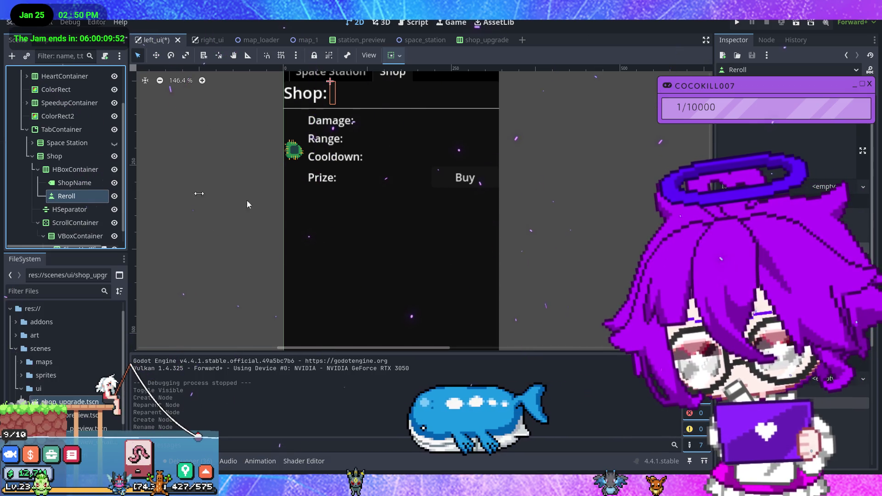
# Align Reroll toward the end and make the HBoxContainer fill the header width
pyautogui.click(395, 56)
pyautogui.click(430, 90)
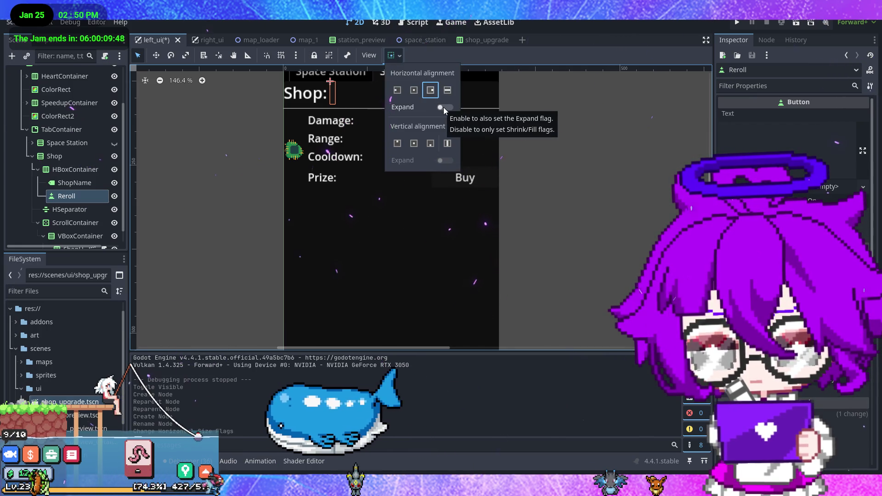
pyautogui.click(73, 169)
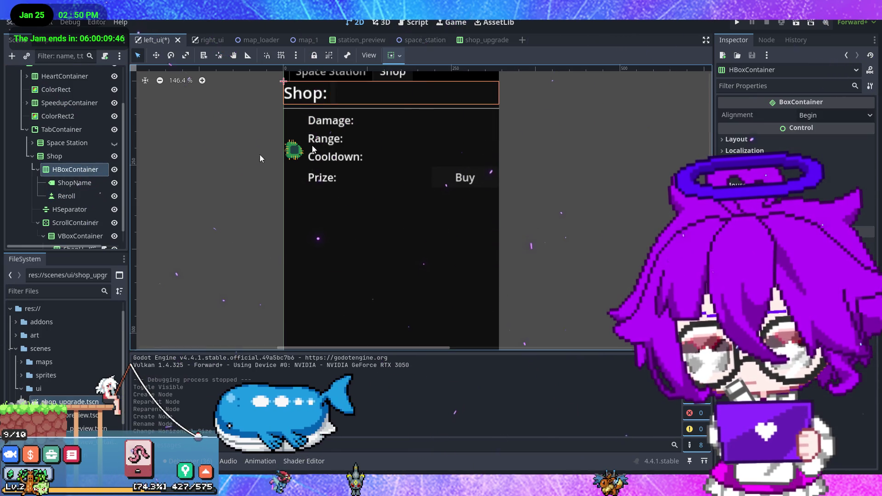
pyautogui.click(393, 55)
pyautogui.click(448, 93)
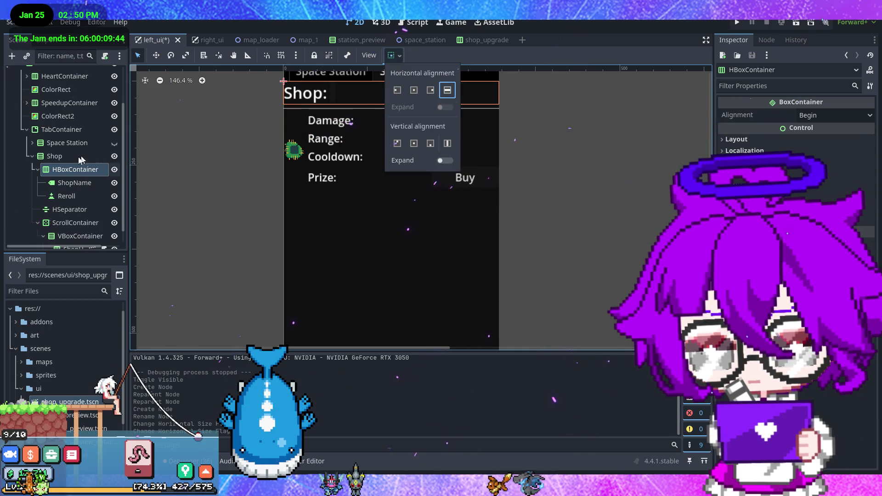
pyautogui.click(79, 186)
# Give Reroll Expand with Shrink End so it sits at the header's right end
pyautogui.click(82, 196)
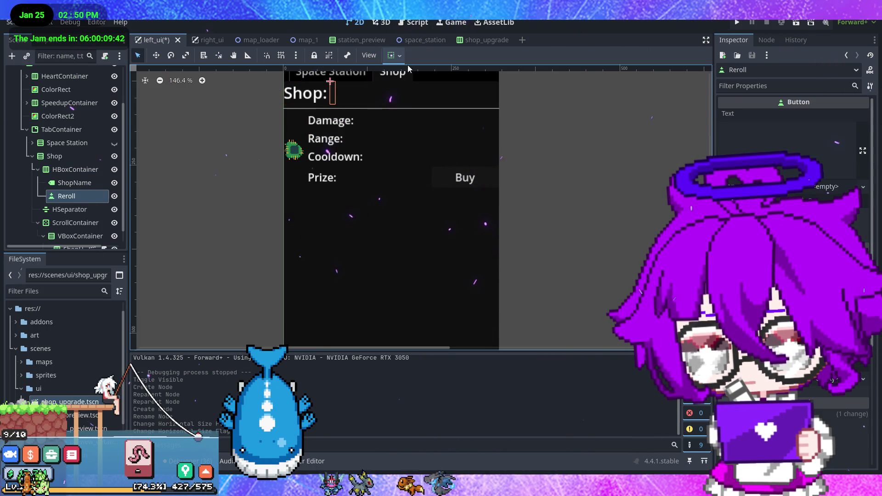
pyautogui.click(394, 55)
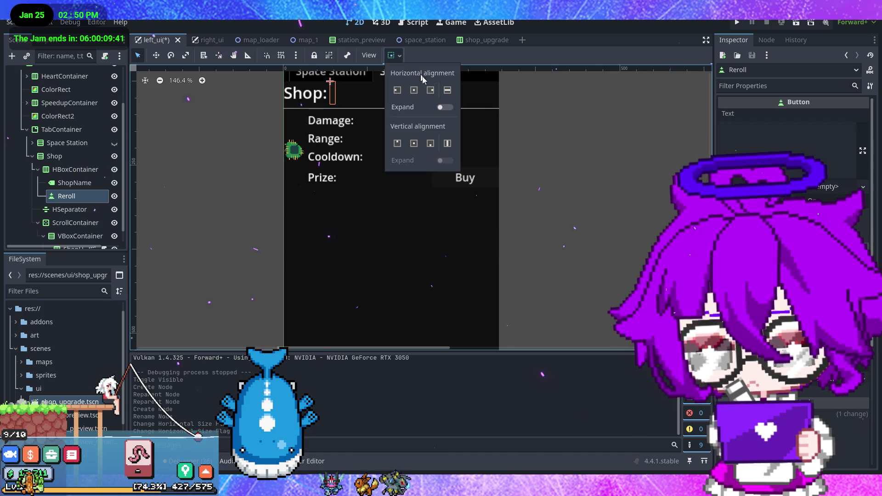
pyautogui.click(444, 107)
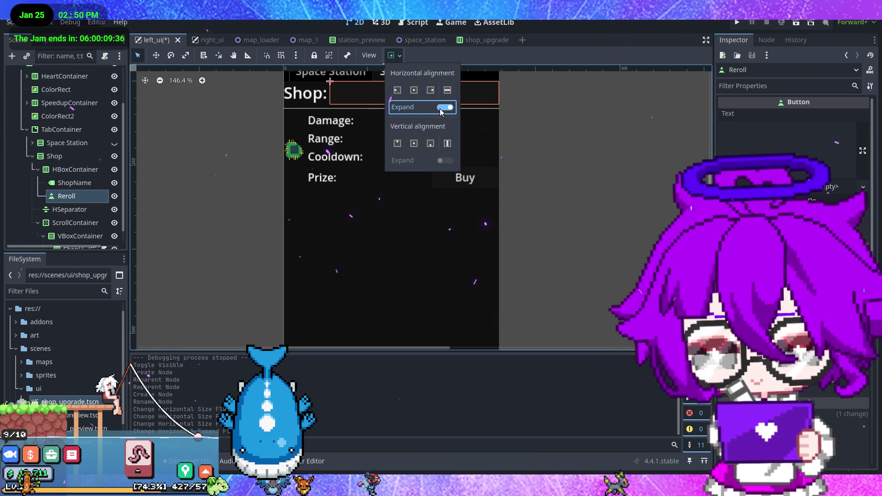
pyautogui.click(434, 94)
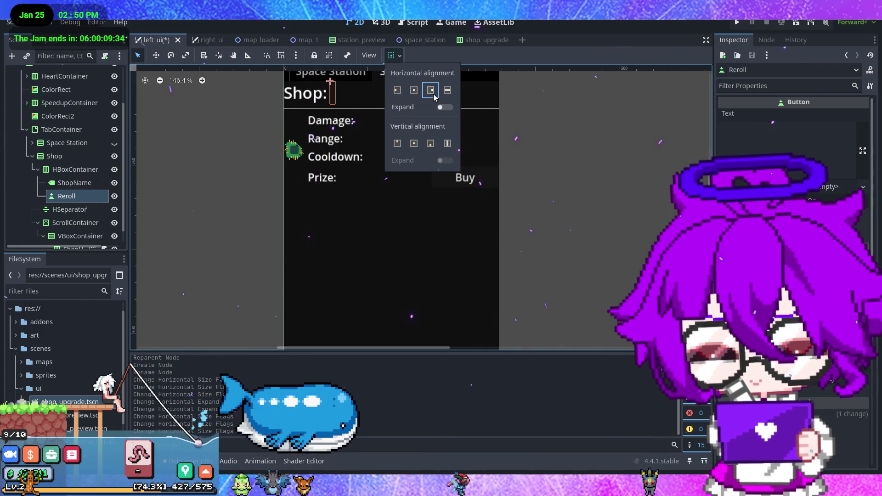
pyautogui.click(447, 90)
pyautogui.click(445, 107)
pyautogui.click(431, 90)
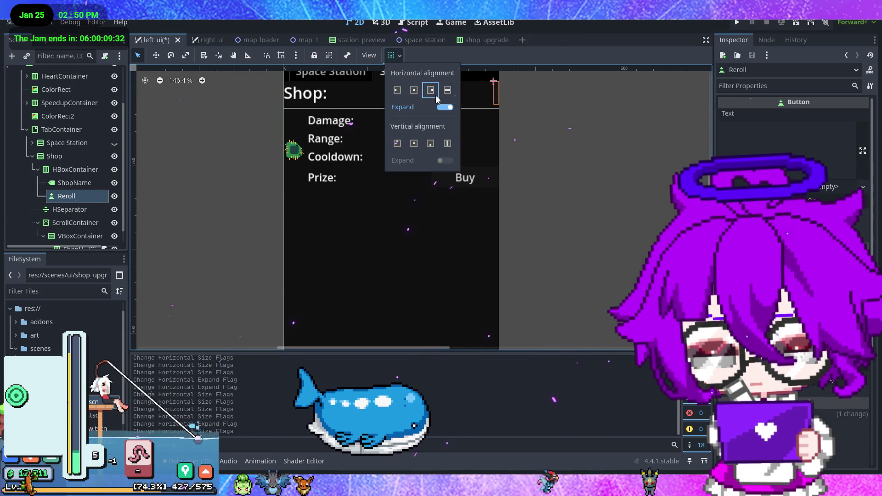
pyautogui.click(552, 136)
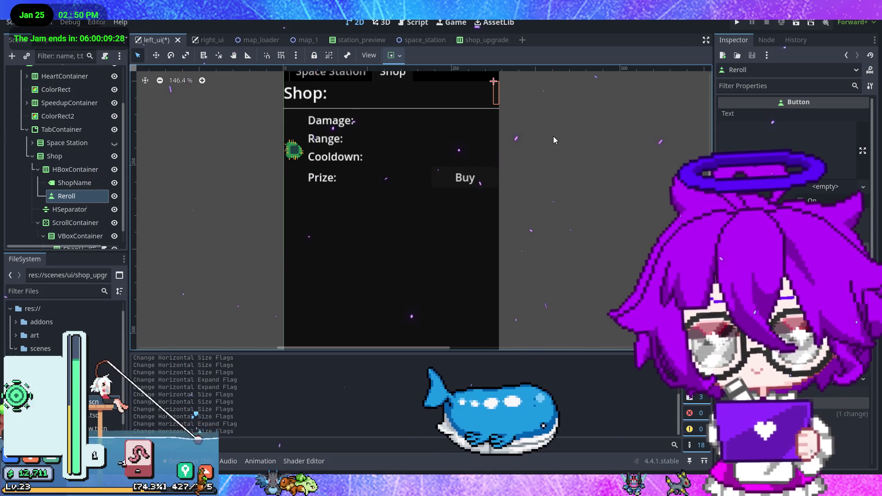
# Set the Reroll button's Text to 'Reroll' in the Inspector
pyautogui.click(759, 154)
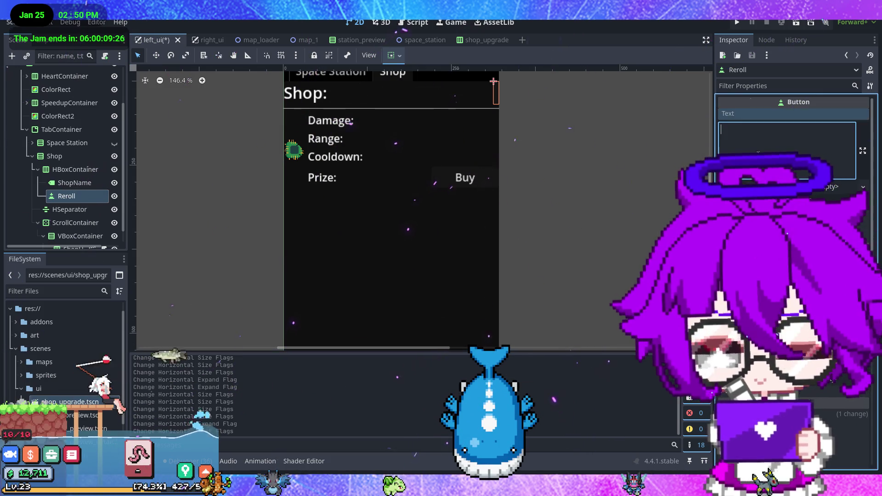
pyautogui.write('Reroll')
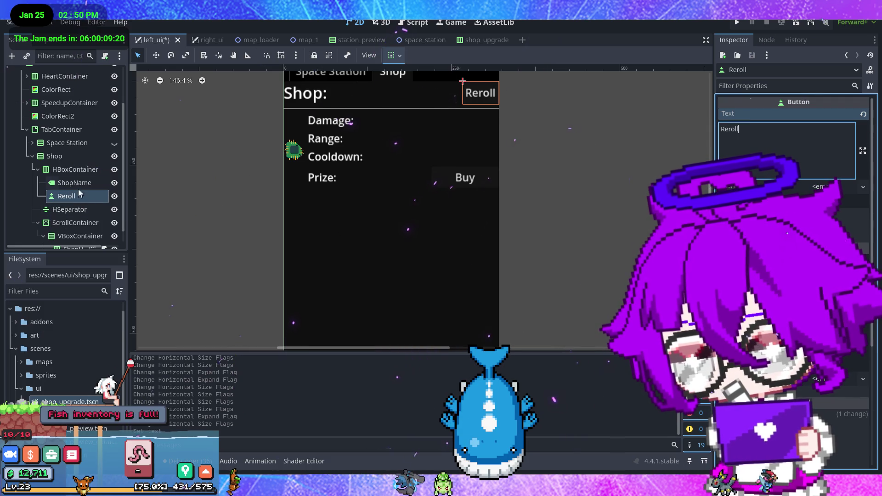
pyautogui.rightClick(81, 170)
# Add a Label between ShopName and Reroll with horizontal Expand turned on
pyautogui.click(106, 175)
pyautogui.write('labl')
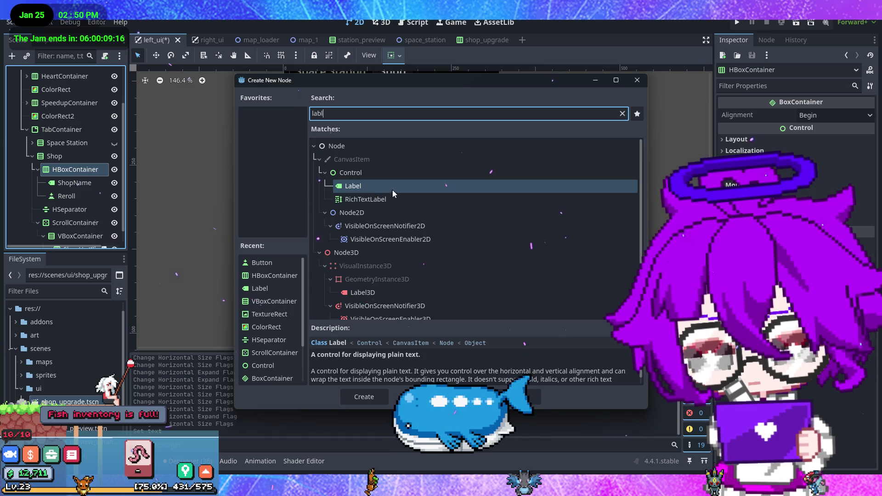
pyautogui.doubleClick(393, 189)
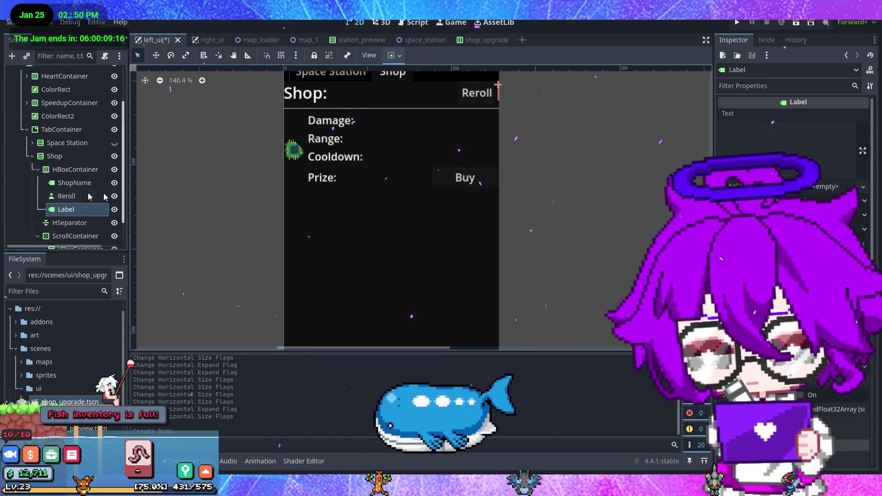
pyautogui.moveTo(80, 208); pyautogui.dragTo(78, 189)
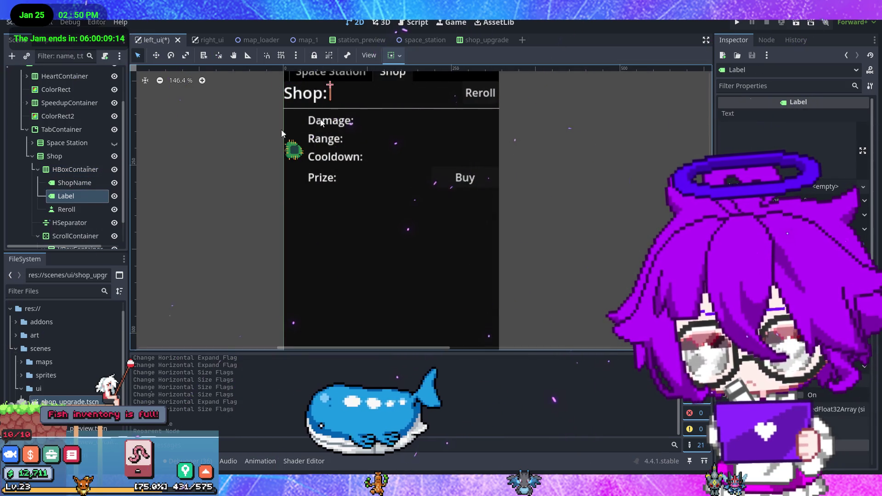
pyautogui.click(394, 55)
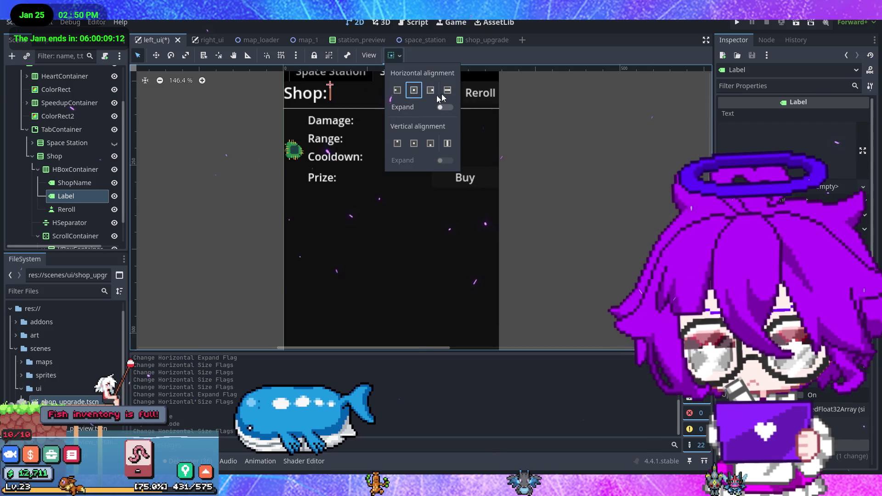
pyautogui.click(445, 108)
pyautogui.click(445, 108)
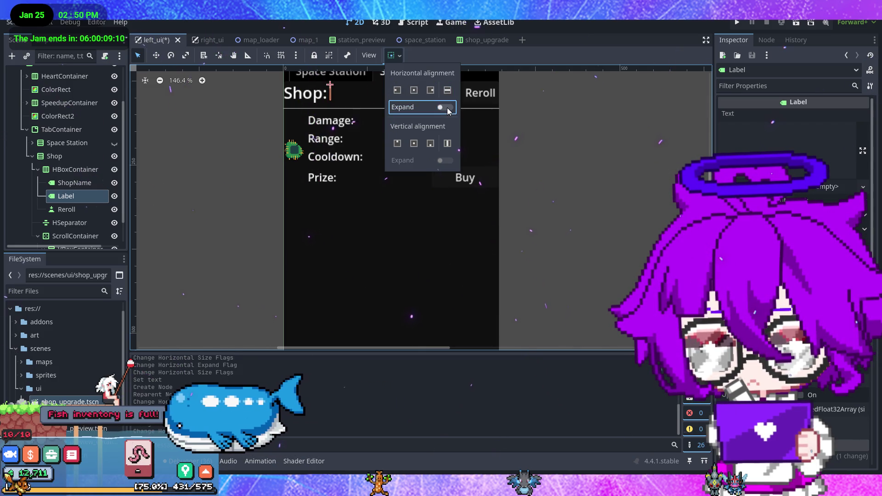
pyautogui.click(445, 108)
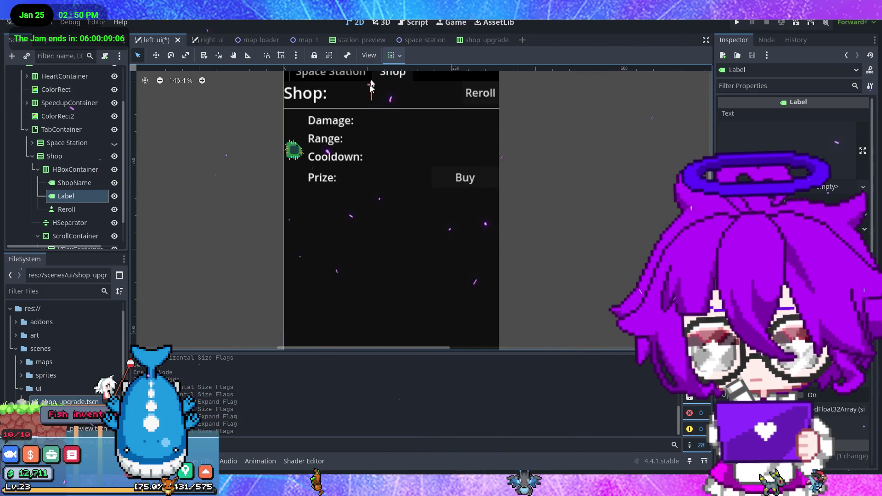
pyautogui.click(398, 56)
pyautogui.click(529, 124)
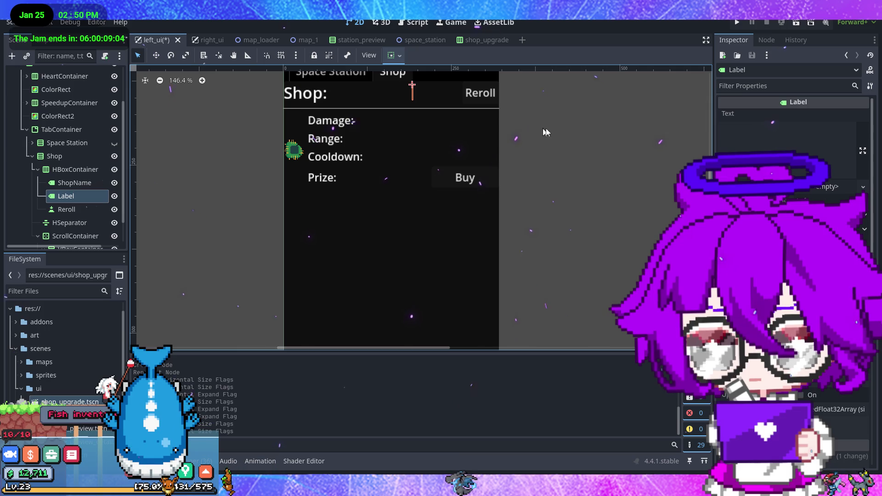
# Turn off horizontal Expand on Reroll so it keeps its natural width
pyautogui.click(89, 213)
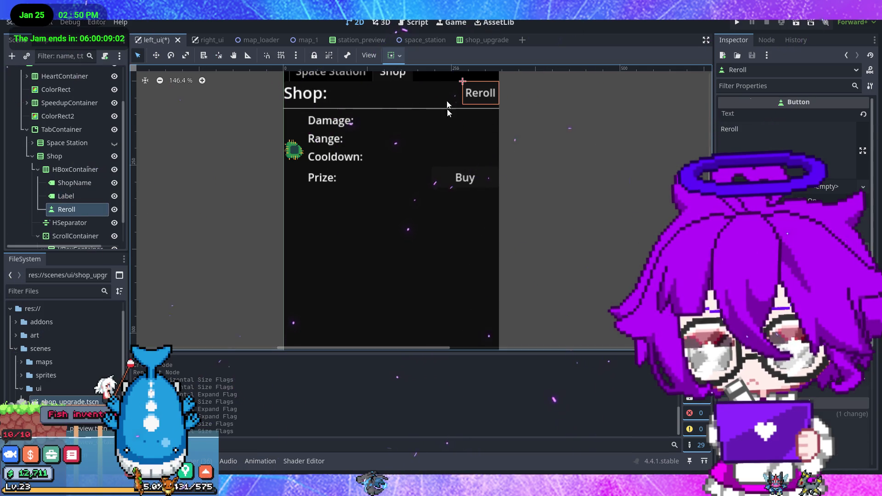
pyautogui.click(395, 56)
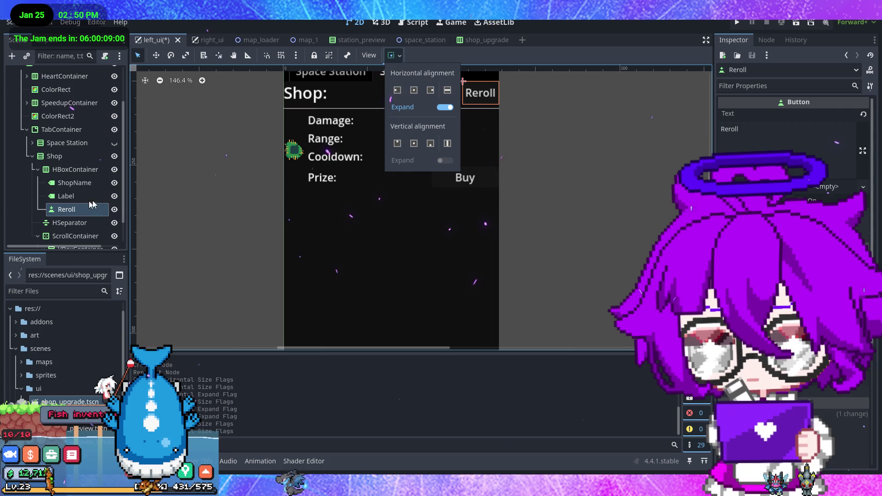
pyautogui.click(445, 108)
pyautogui.click(513, 140)
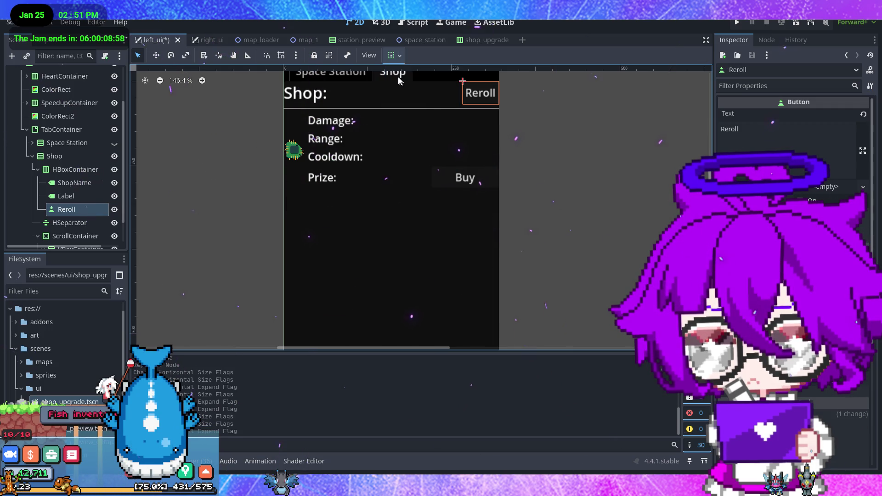
# Set the new Label's Text to '250G' as the reroll price
pyautogui.click(78, 196)
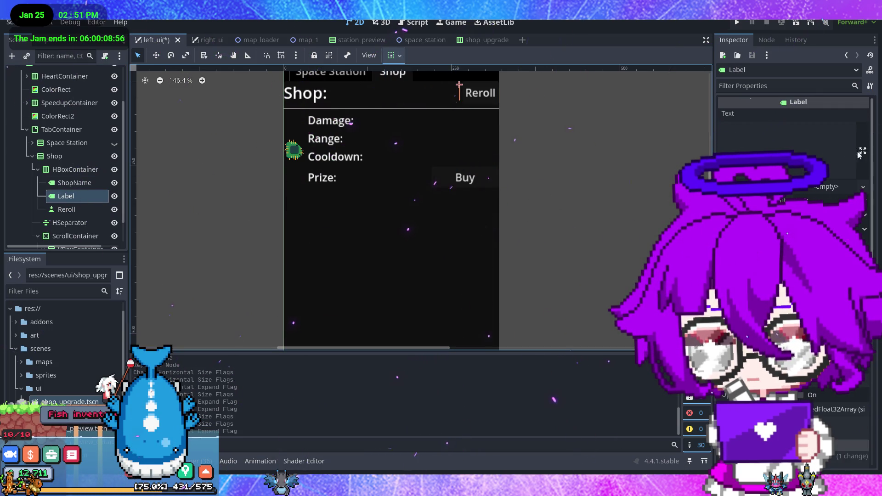
pyautogui.click(776, 147)
pyautogui.write('Reroll')
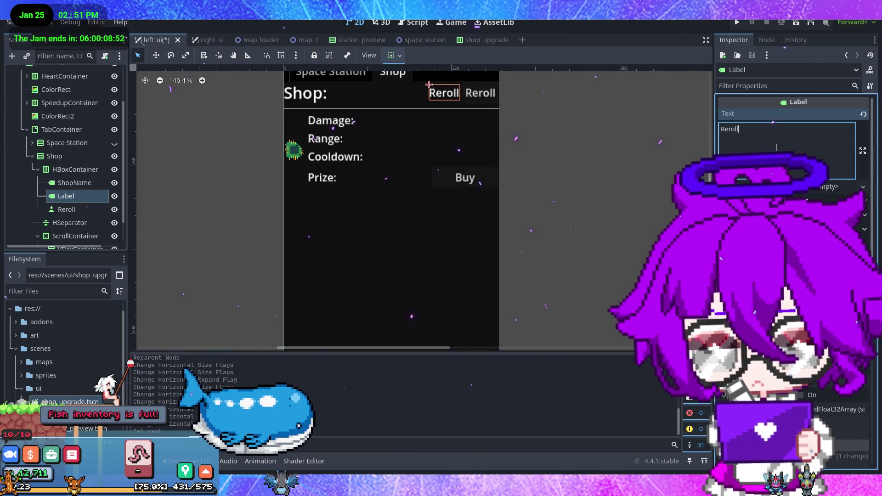
pyautogui.press('BackSpace')
pyautogui.press('BackSpace')
pyautogui.press('BackSpace')
pyautogui.press('BackSpace')
pyautogui.press('BackSpace')
pyautogui.press('BackSpace')
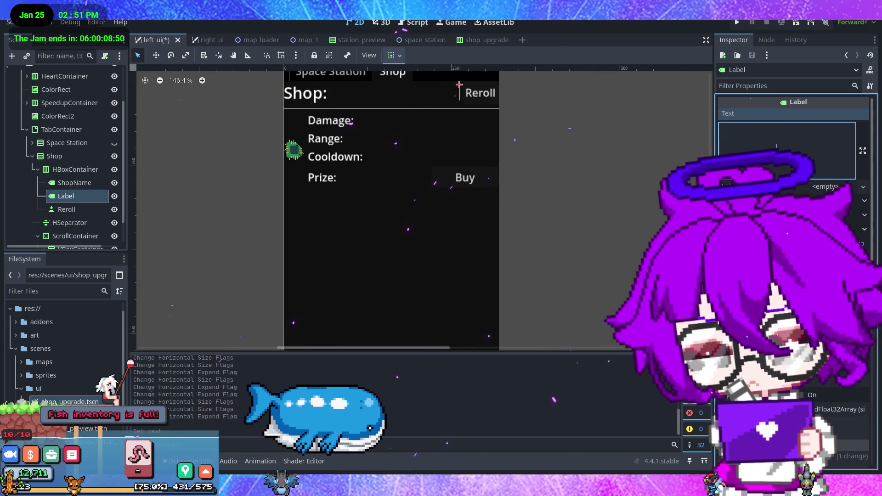
pyautogui.write('250G')
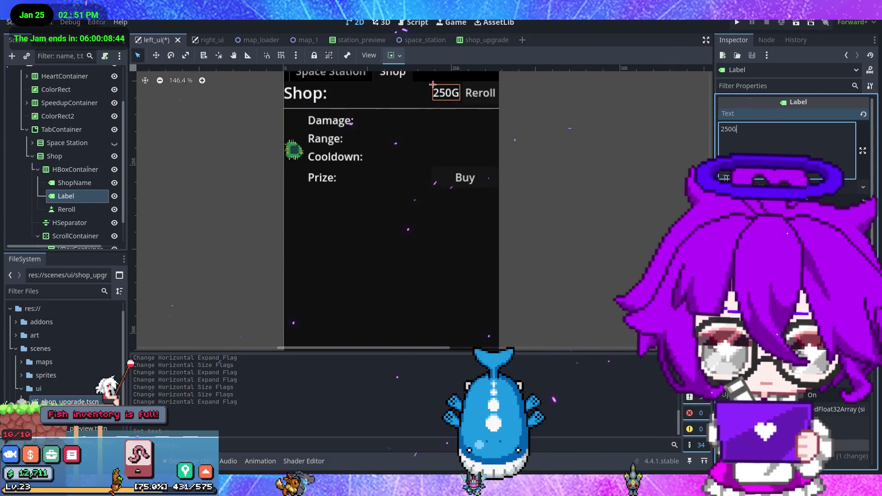
pyautogui.click(403, 109)
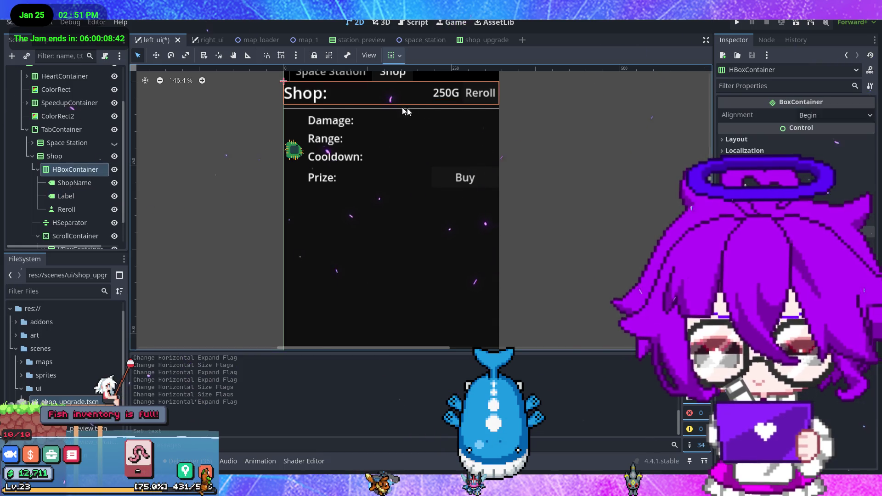
pyautogui.click(561, 136)
# Save left_ui and connect Reroll's pressed() signal to a new _on_reroll_pressed function
pyautogui.hotkey('ctrl', 's')
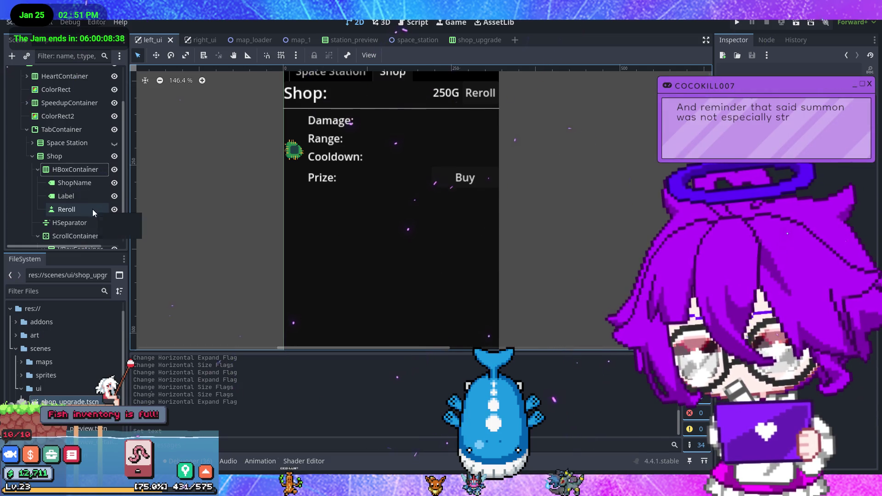
pyautogui.click(92, 209)
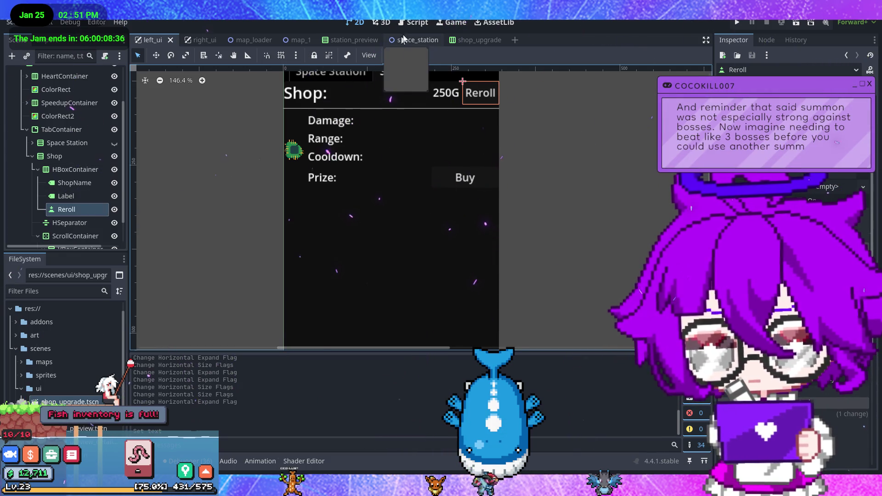
pyautogui.click(766, 40)
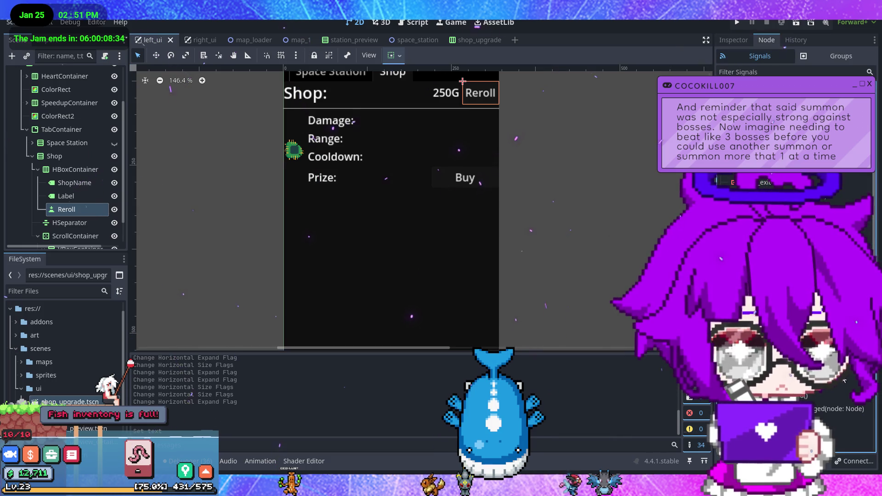
pyautogui.click(853, 461)
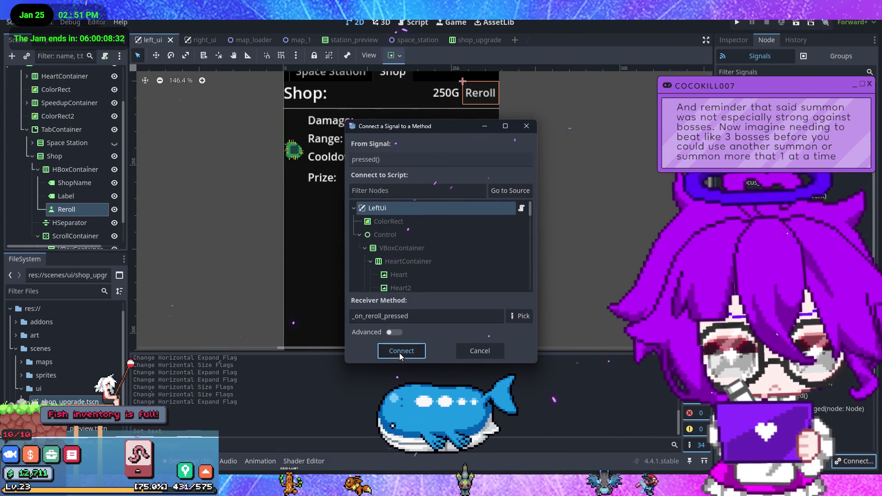
pyautogui.click(399, 352)
pyautogui.scroll(-1, 429, 302)
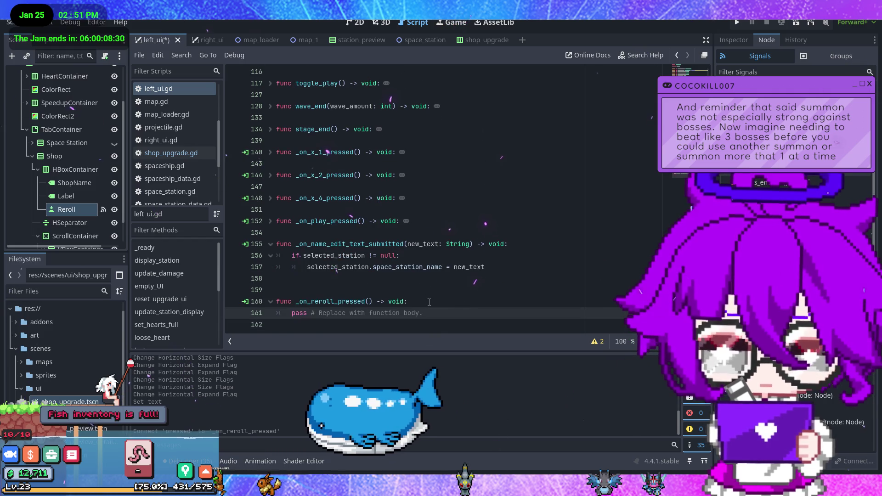
# Delete the extra blank line and the placeholder pass in _on_reroll_pressed
pyautogui.click(350, 293)
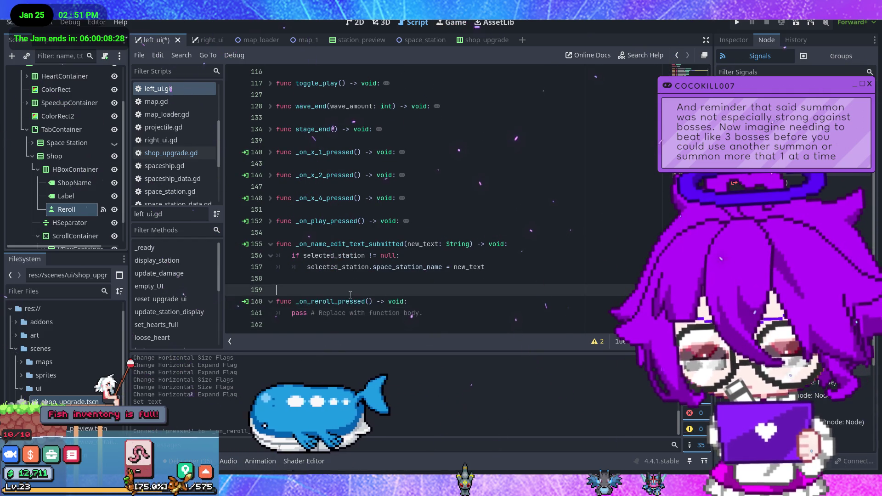
pyautogui.press('BackSpace')
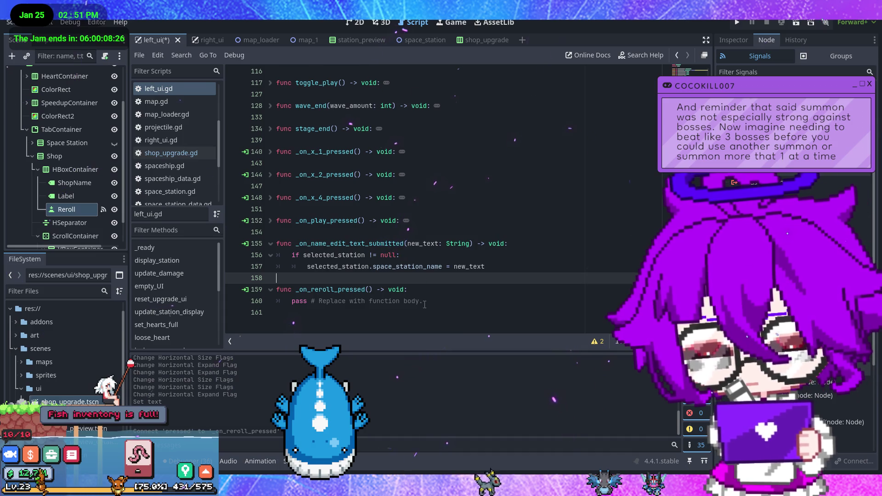
pyautogui.moveTo(425, 305); pyautogui.dragTo(352, 298)
pyautogui.press('BackSpace')
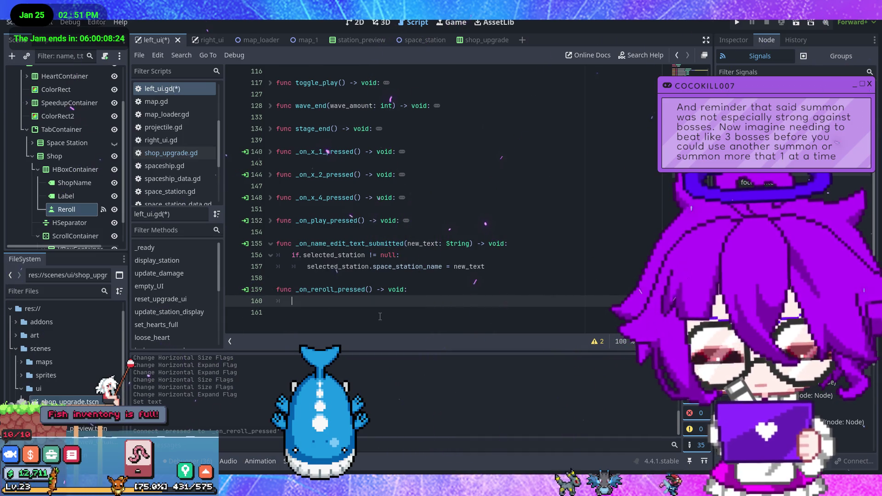
# Move the shop-filling loops from _ready into a new 'func set_shop() -> void:' function
pyautogui.scroll(7, 375, 317)
pyautogui.scroll(5, 375, 317)
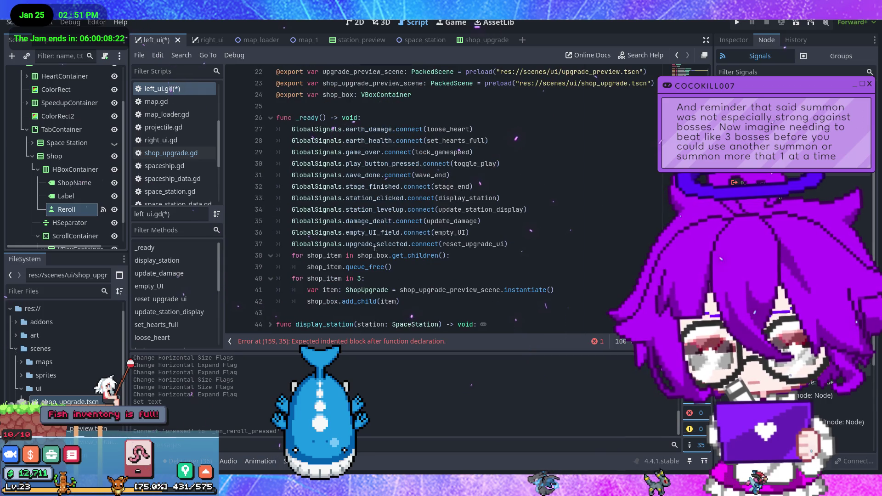
pyautogui.scroll(-1, 434, 282)
pyautogui.moveTo(415, 265); pyautogui.dragTo(293, 222)
pyautogui.hotkey('ctrl', 'c')
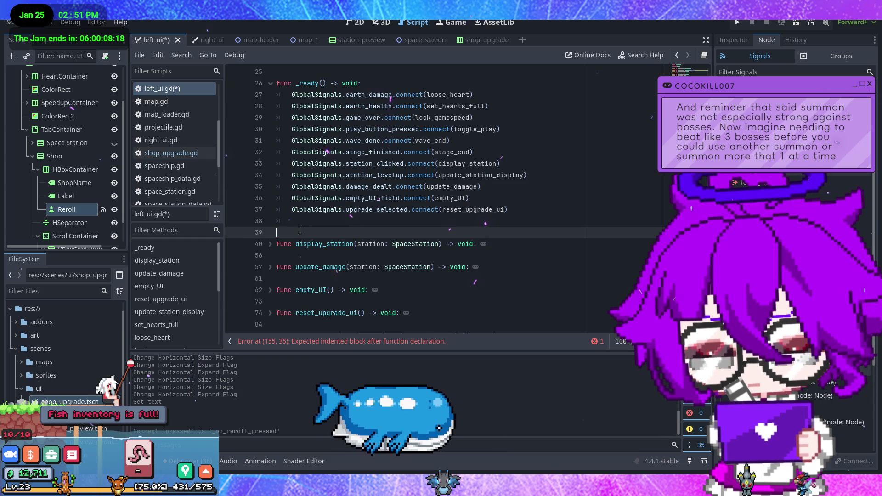
pyautogui.press('Return')
pyautogui.press('Return')
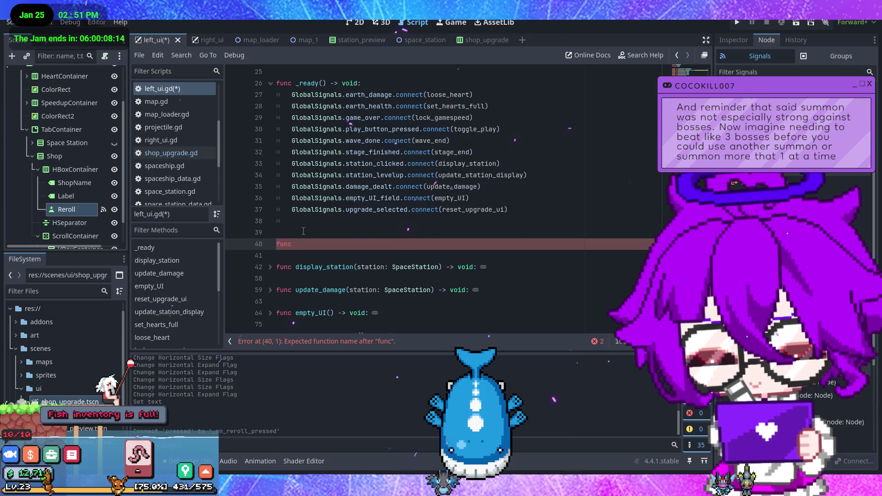
pyautogui.write('set')
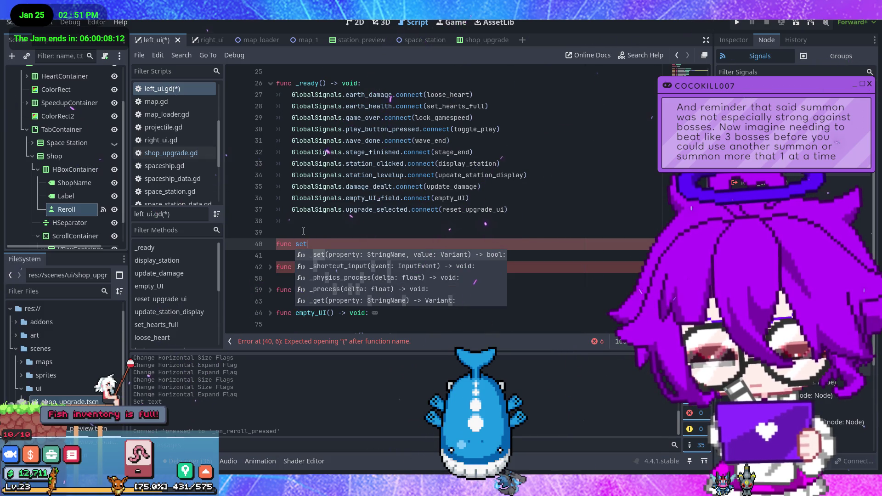
pyautogui.press('BackSpace')
pyautogui.press('BackSpace')
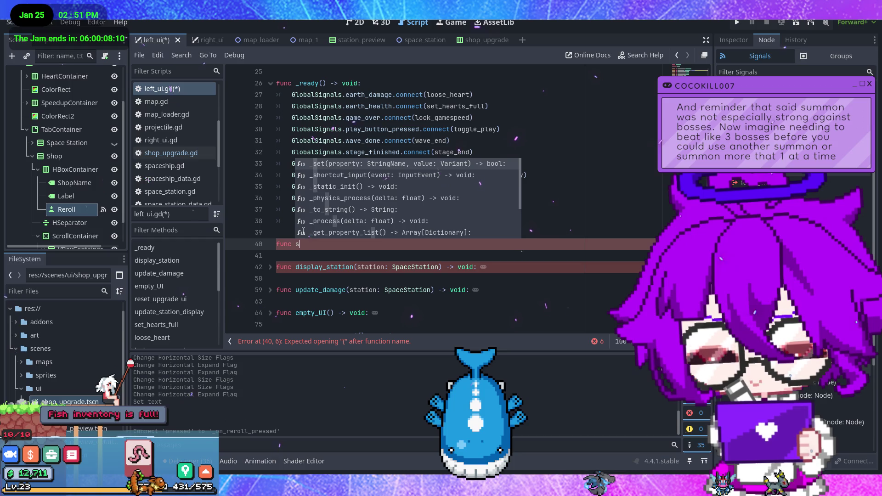
pyautogui.write('et_shop() -> void')
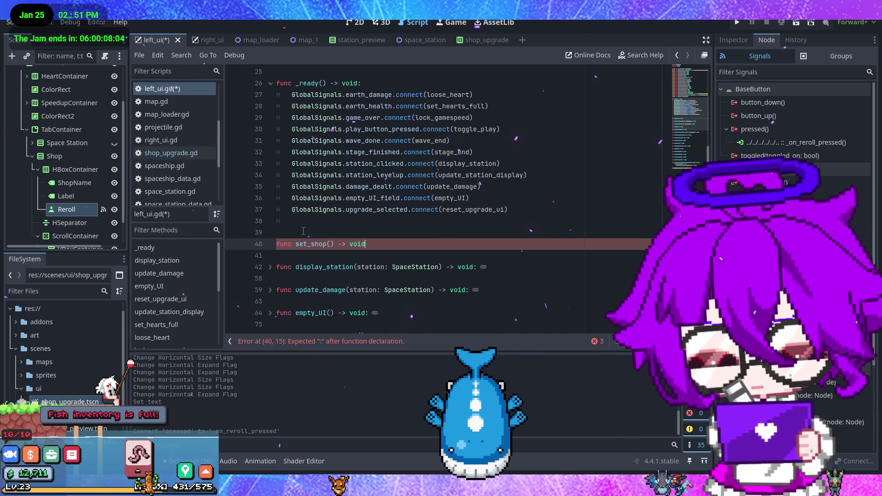
pyautogui.write(':')
pyautogui.press('Return')
pyautogui.hotkey('ctrl', 'v')
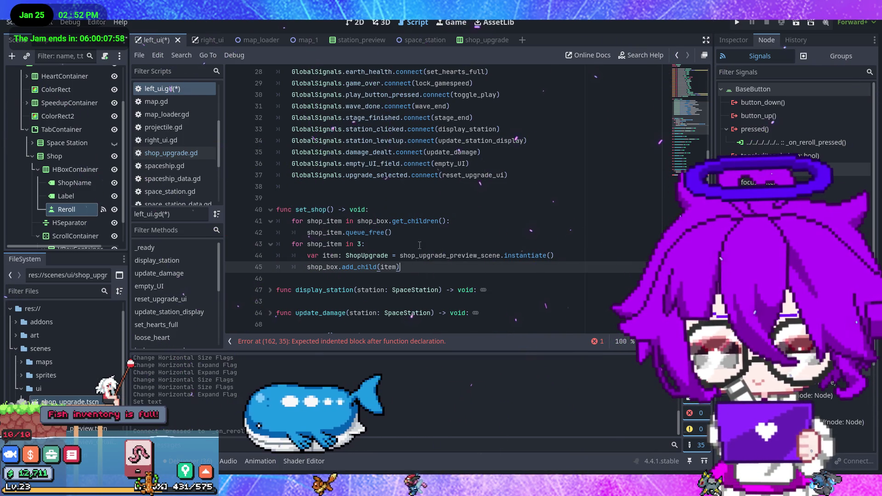
pyautogui.scroll(-1, 419, 245)
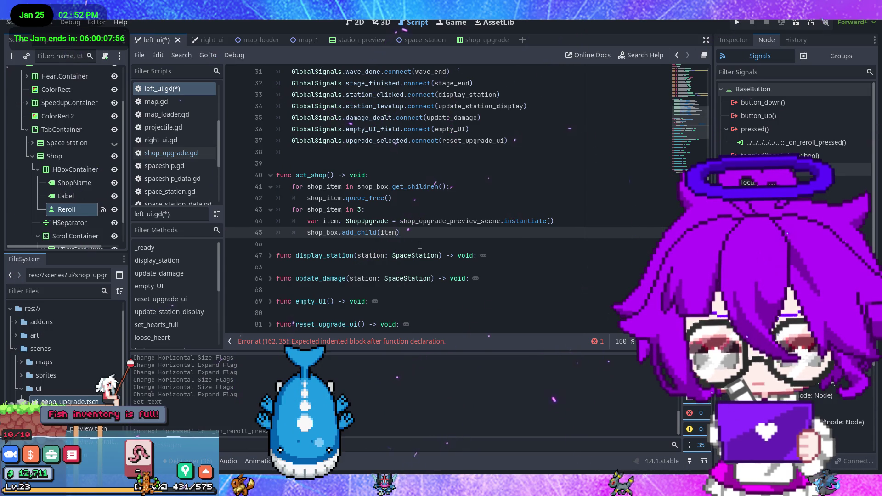
# In _on_reroll_pressed, add 'if GlobalData.currency >= 250:' calling set_shop(), and save
pyautogui.scroll(-10, 420, 245)
pyautogui.click(355, 316)
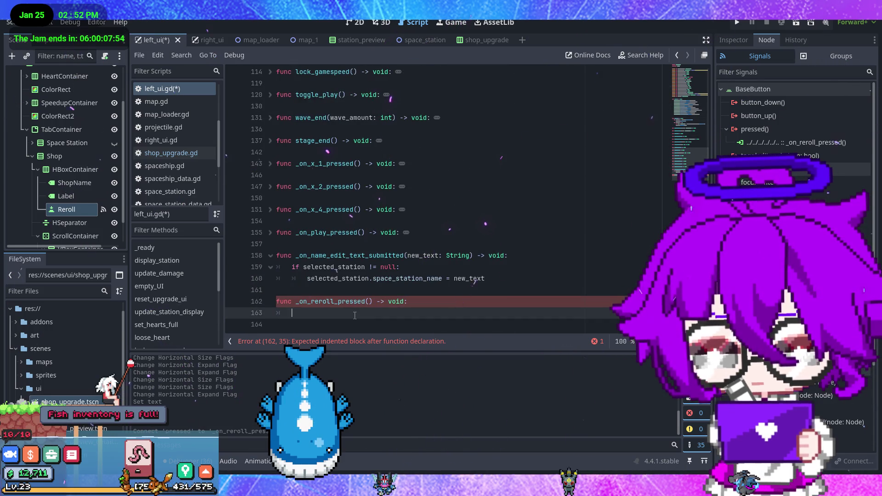
pyautogui.write('ifcurr')
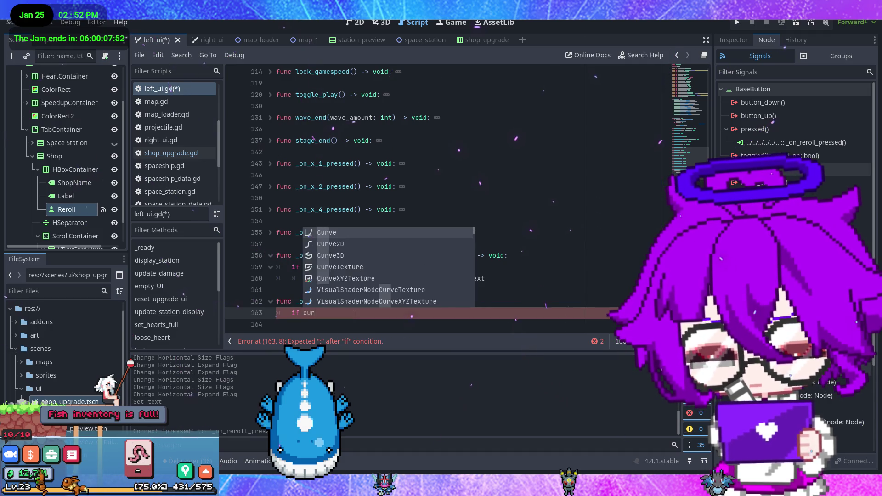
pyautogui.write('en')
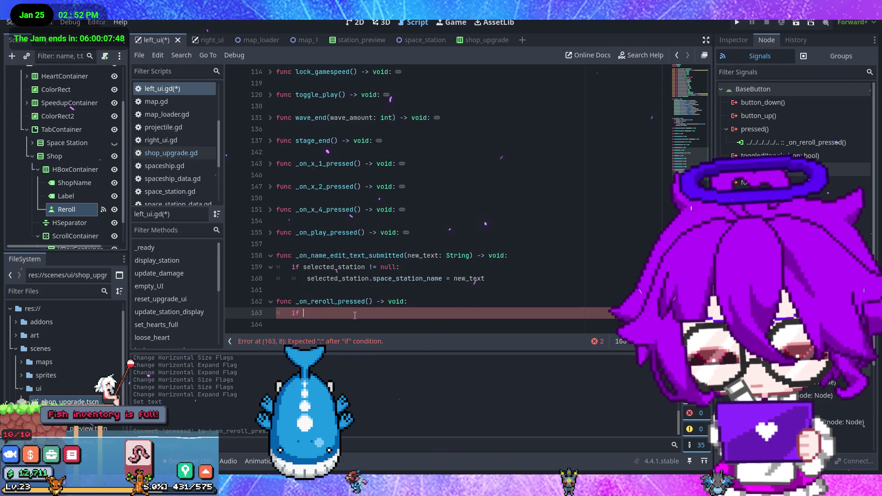
pyautogui.write('l')
pyautogui.press('Return')
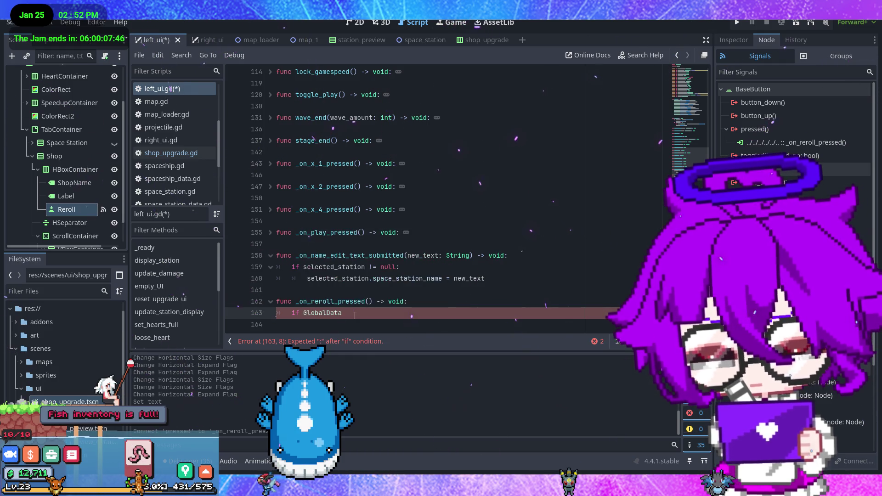
pyautogui.press('BackSpace')
pyautogui.press('Escape')
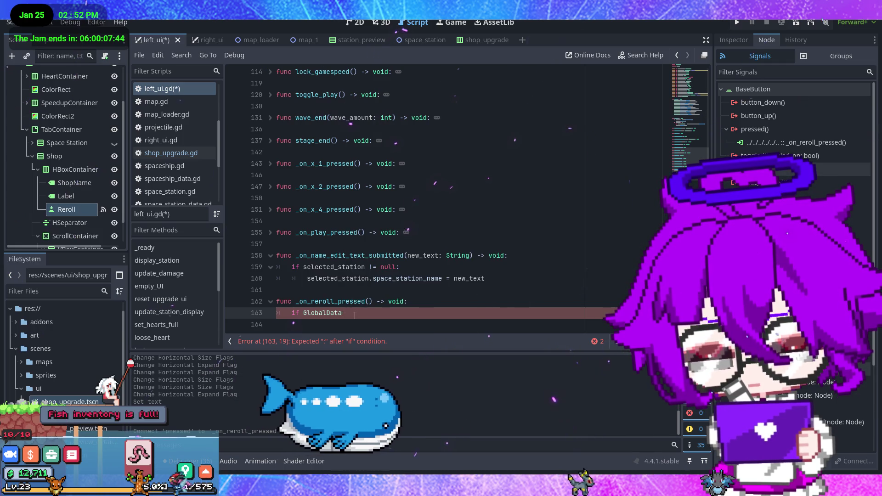
pyautogui.write('.curr')
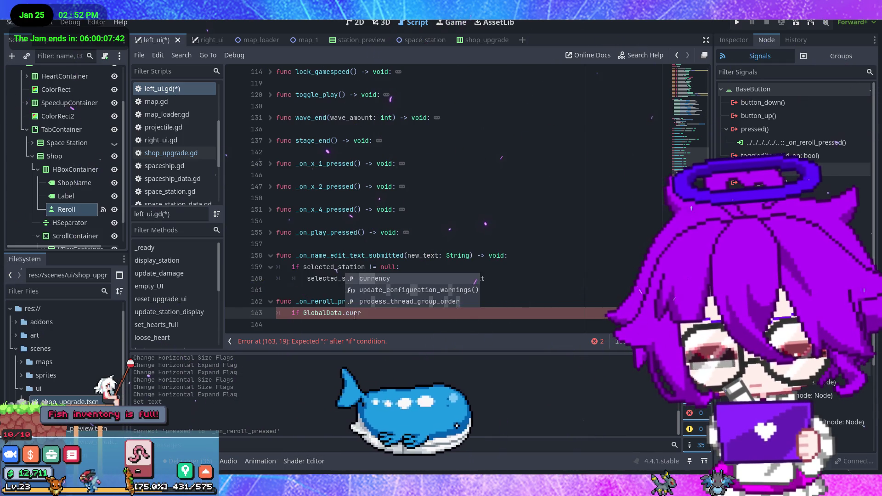
pyautogui.write('ency >')
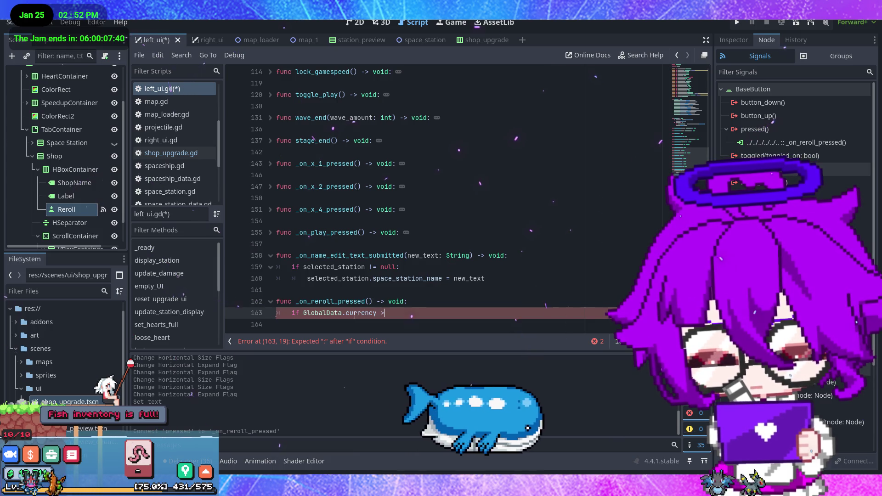
pyautogui.write('= ')
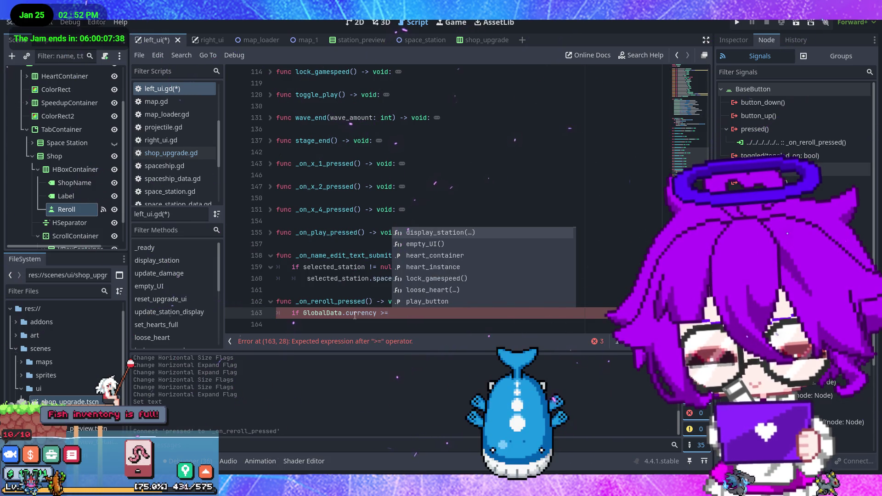
pyautogui.write('250:')
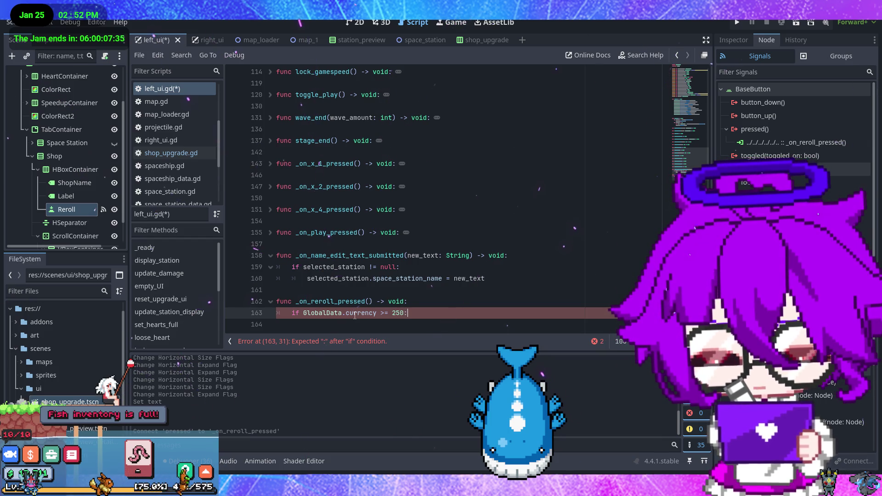
pyautogui.press('Return')
pyautogui.write('sh')
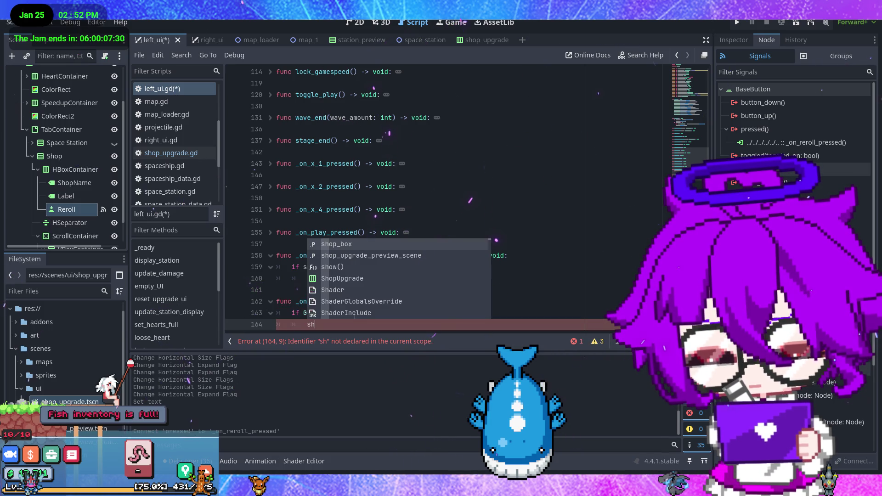
pyautogui.press('BackSpace')
pyautogui.press('BackSpace')
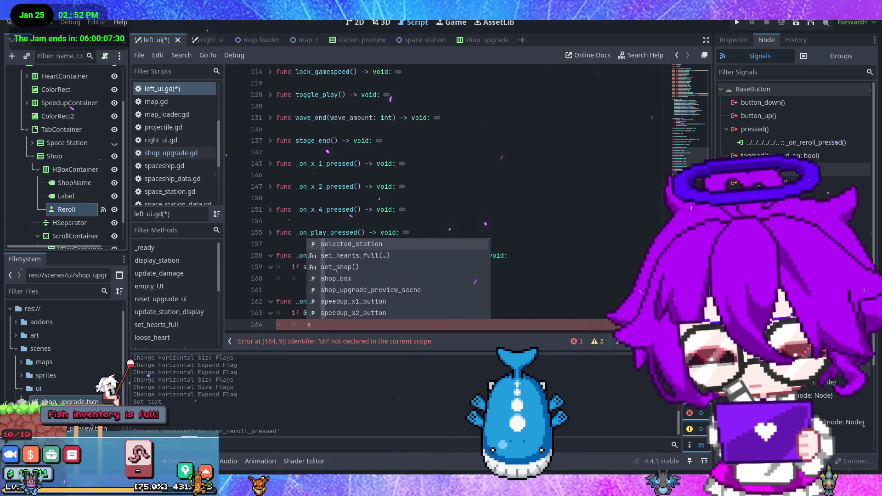
pyautogui.scroll(10, 354, 316)
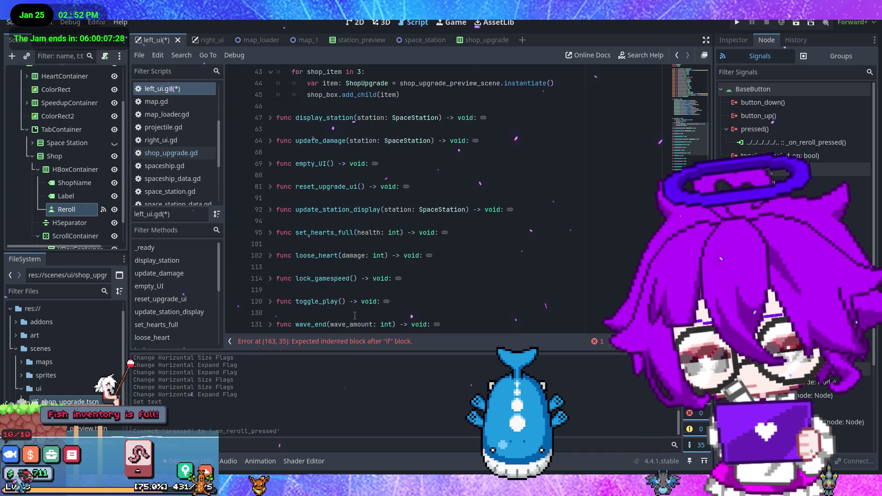
pyautogui.scroll(-10, 355, 314)
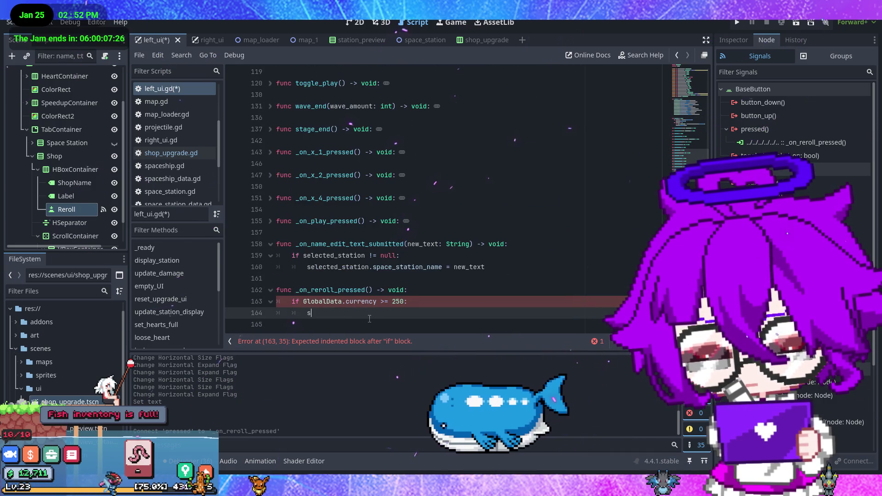
pyautogui.write('set')
pyautogui.press('Down')
pyautogui.press('Return')
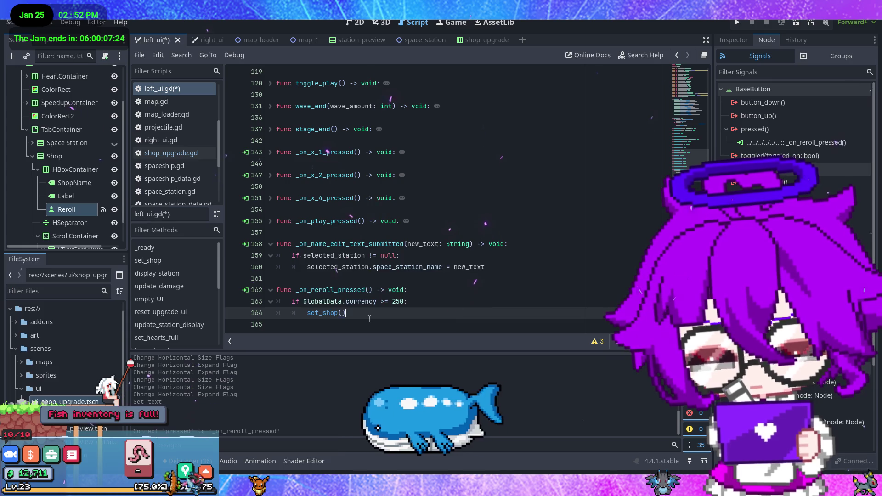
pyautogui.hotkey('ctrl', 's')
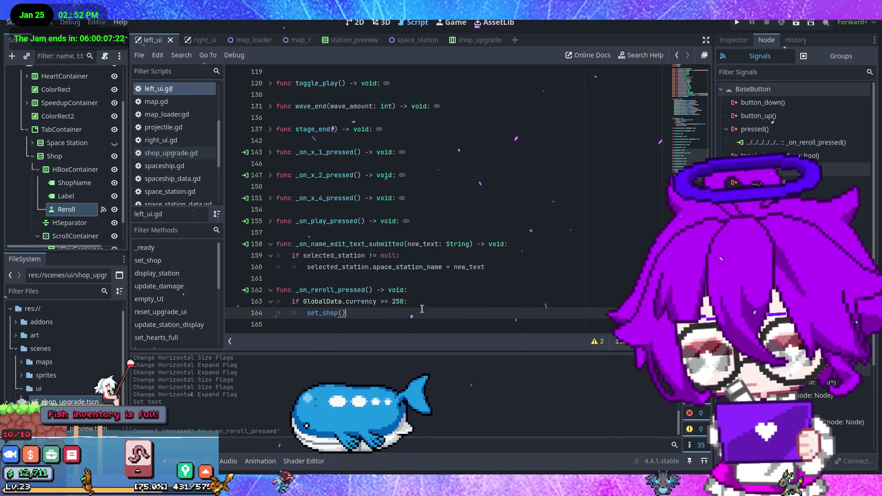
# Insert a 'GlobalData.currency -= 250' line before the set_shop() call
pyautogui.click(430, 302)
pyautogui.press('Return')
pyautogui.write('Globa')
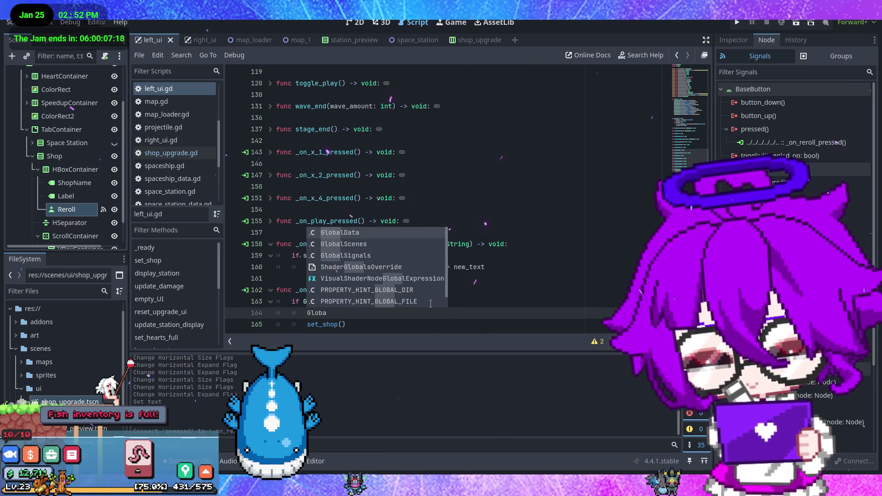
pyautogui.press('Return')
pyautogui.write('.currency -= 250')
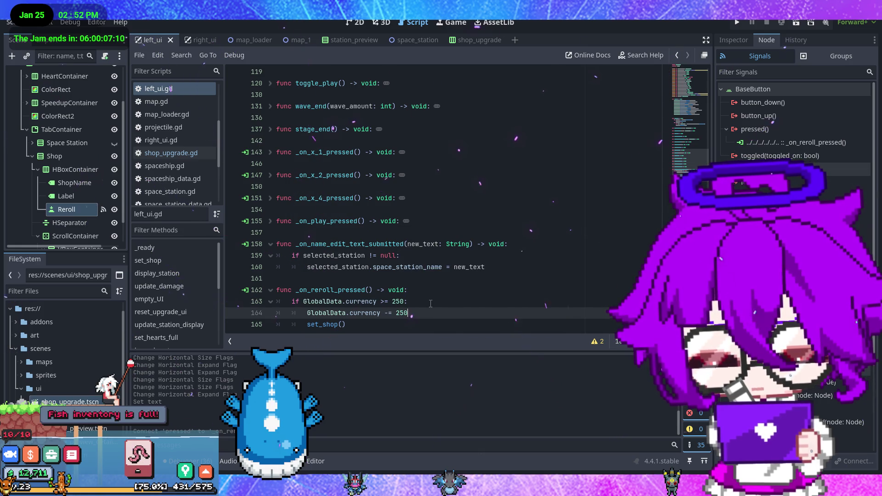
# Add 'GlobalData.currency -= upgrade_prize' to shop_upgrade.gd's buy handler and save
pyautogui.click(172, 156)
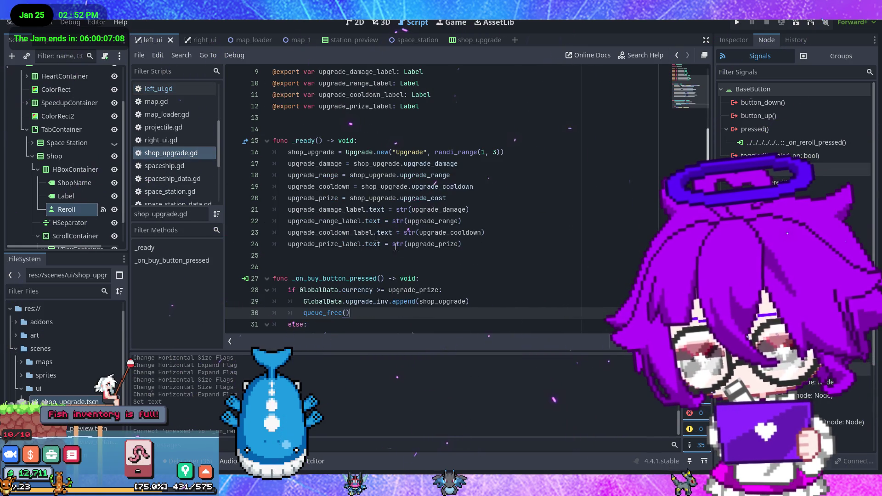
pyautogui.click(493, 271)
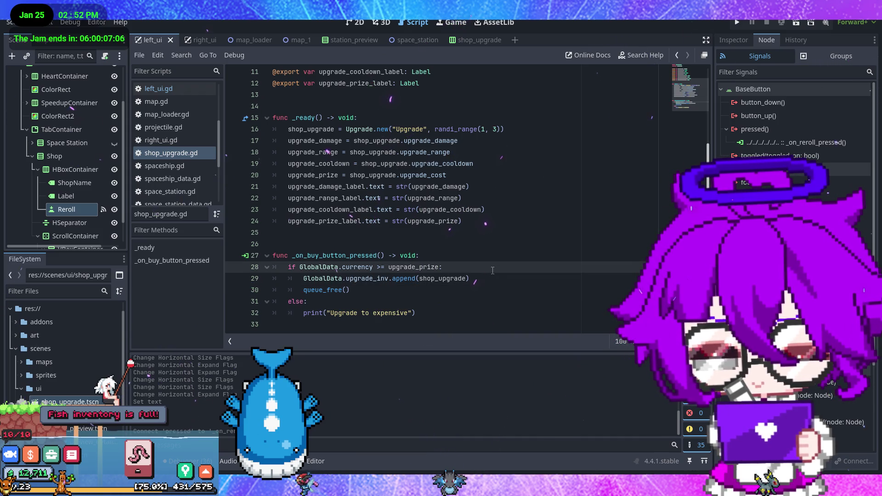
pyautogui.click(484, 278)
pyautogui.press('Return')
pyautogui.write('Global')
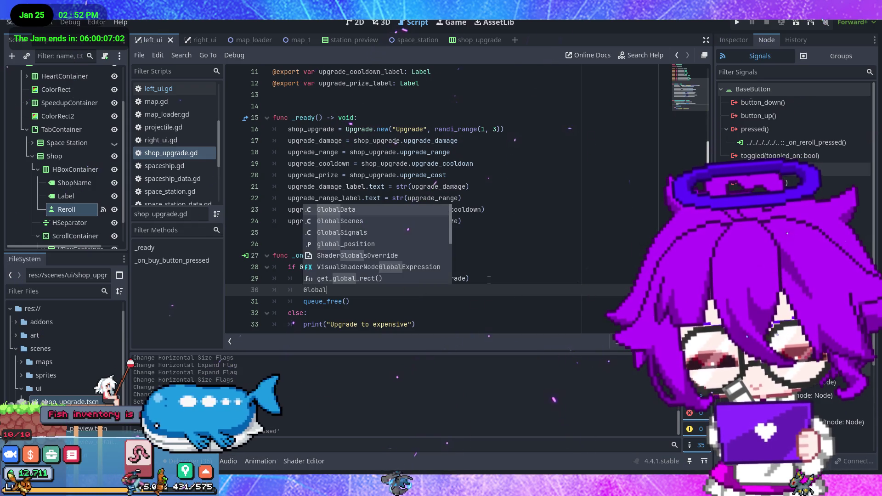
pyautogui.press('Return')
pyautogui.write('.cu')
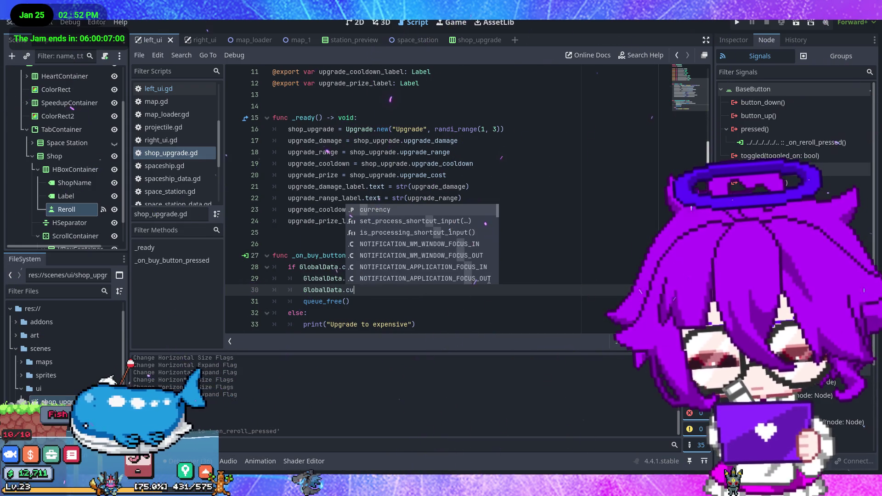
pyautogui.press('Return')
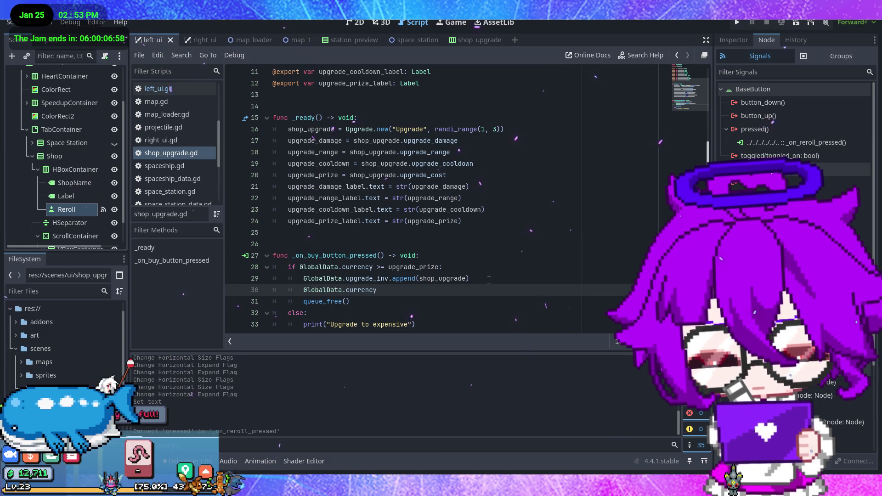
pyautogui.hotkey('ctrl', 'space')
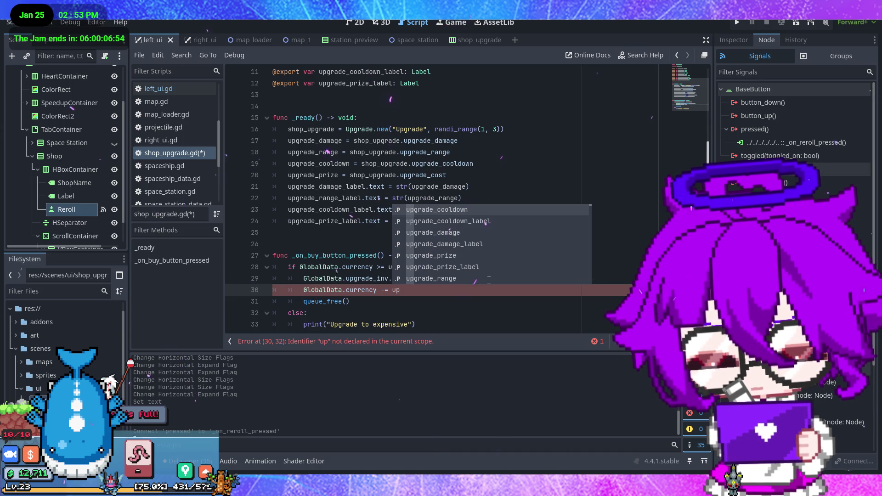
pyautogui.press('Down')
pyautogui.press('Down')
pyautogui.press('Down')
pyautogui.press('Return')
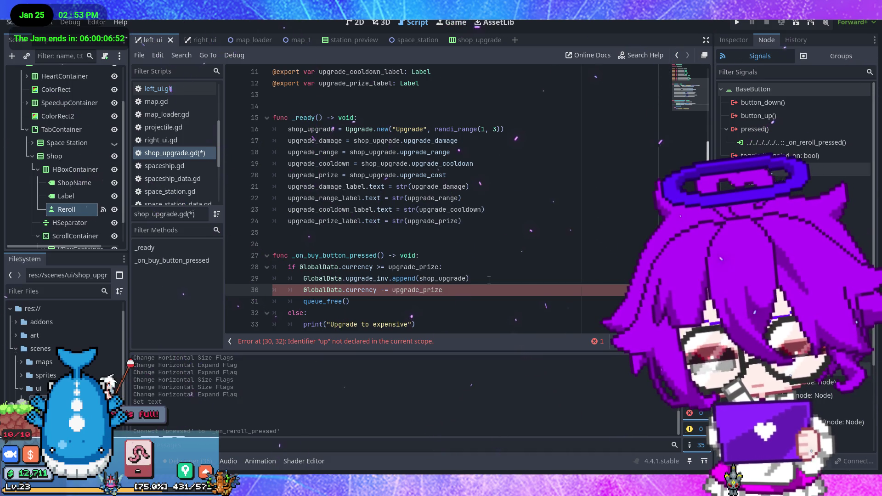
pyautogui.hotkey('ctrl', 's')
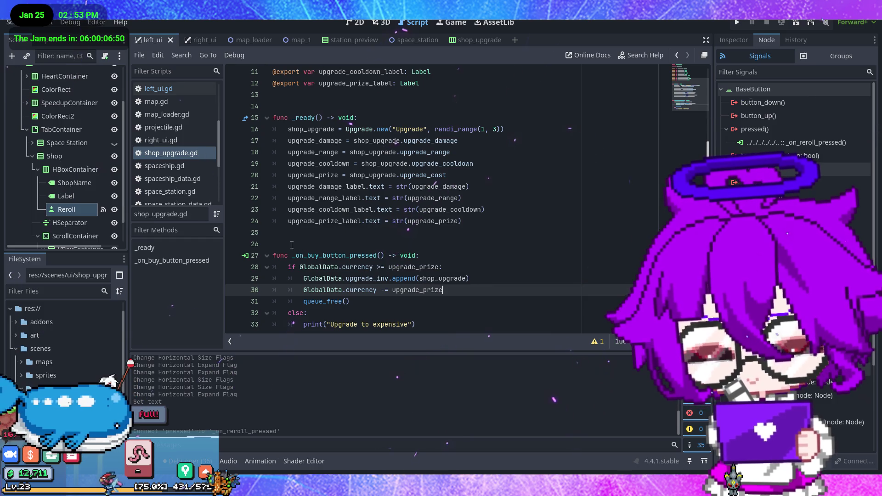
pyautogui.click(159, 89)
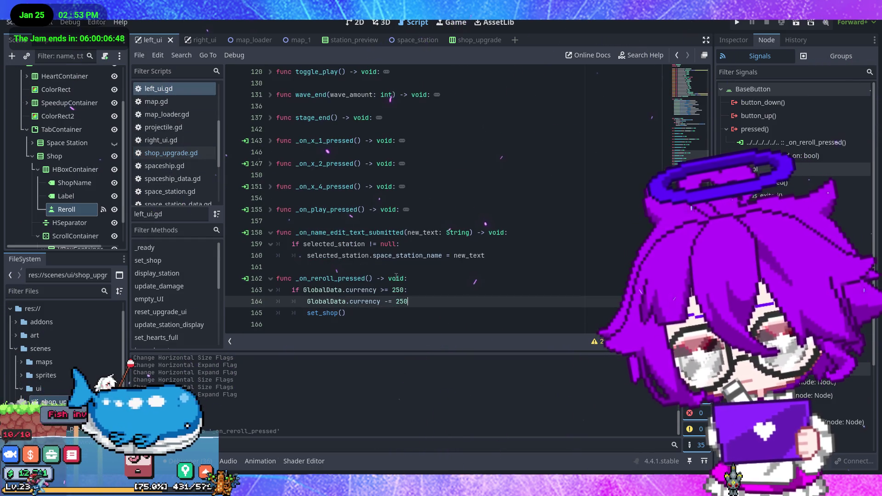
# Add an else branch printing "too poor to reroll", then run the game to test
pyautogui.click(380, 316)
pyautogui.press('Return')
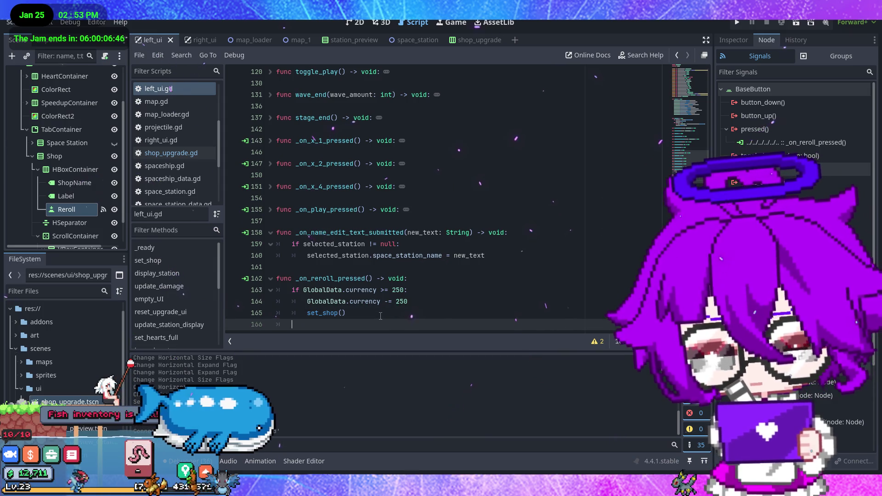
pyautogui.write('e')
pyautogui.press('BackSpace')
pyautogui.write('else:')
pyautogui.press('Return')
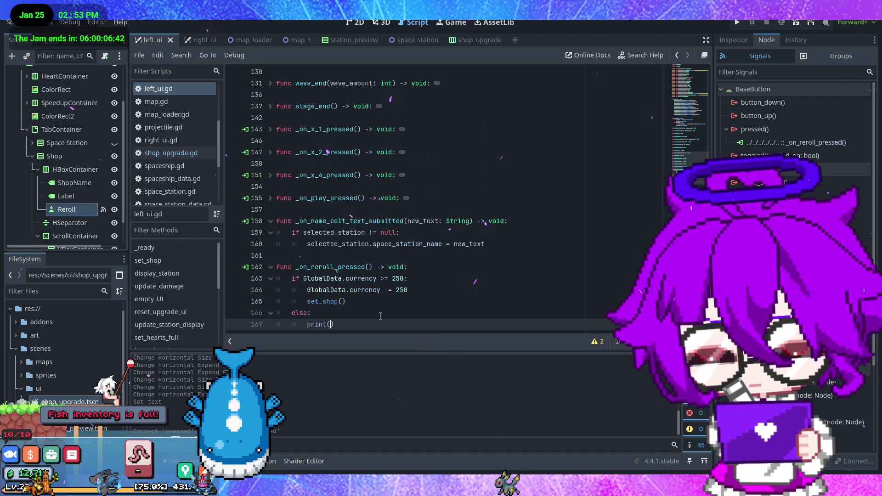
pyautogui.write('"too po')
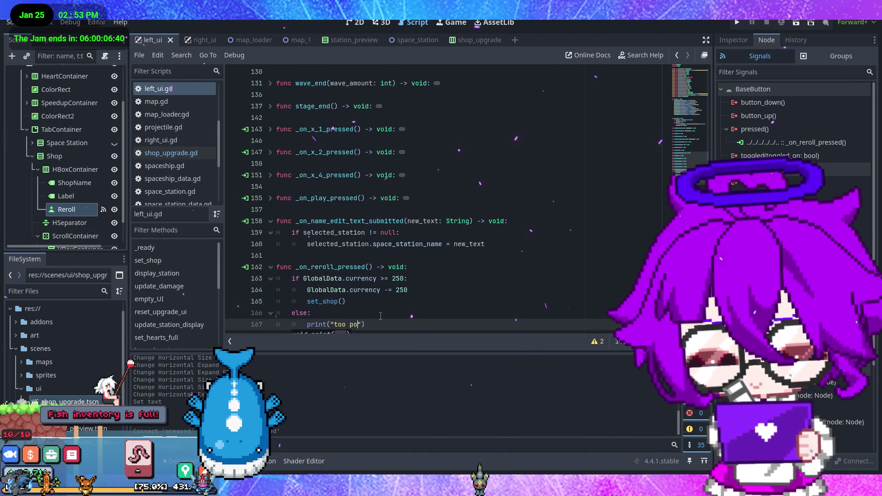
pyautogui.write('oll')
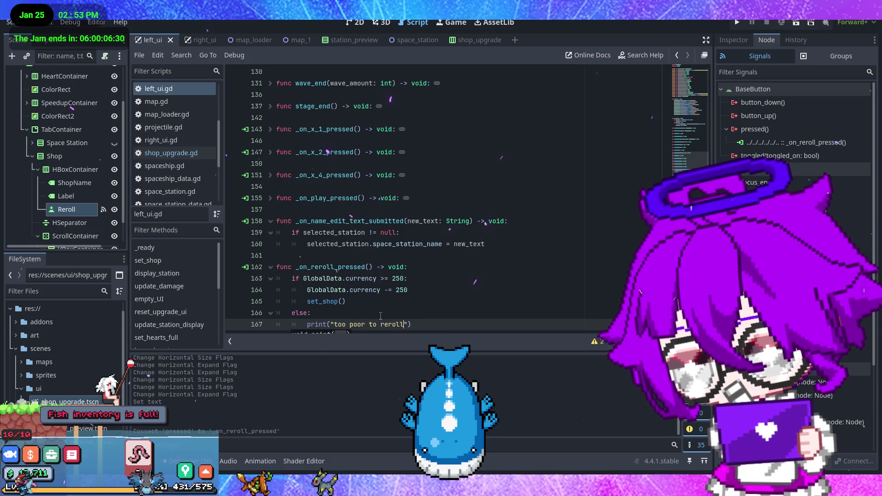
pyautogui.click(736, 23)
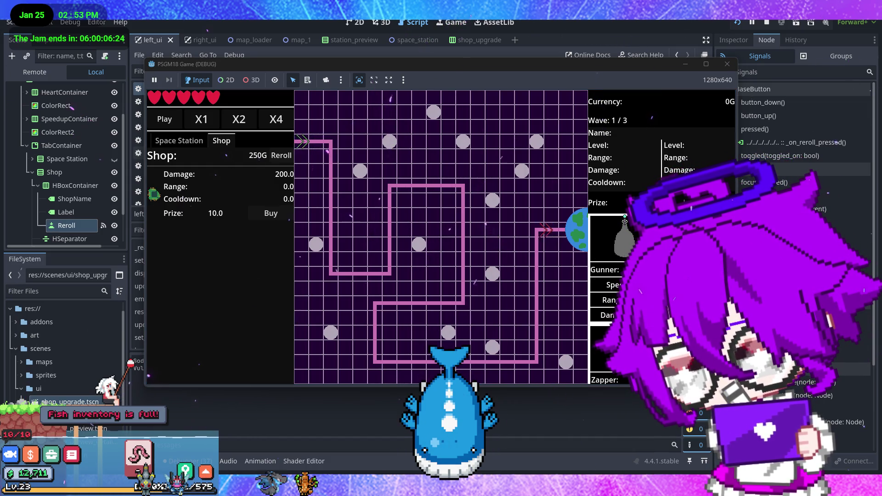
pyautogui.click(10, 455)
pyautogui.click(132, 411)
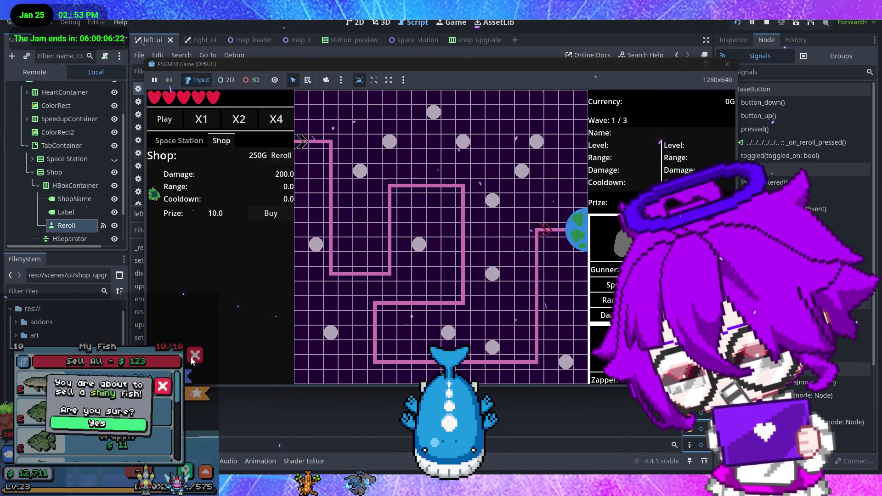
pyautogui.click(156, 389)
pyautogui.scroll(-3, 150, 406)
pyautogui.scroll(-3, 151, 404)
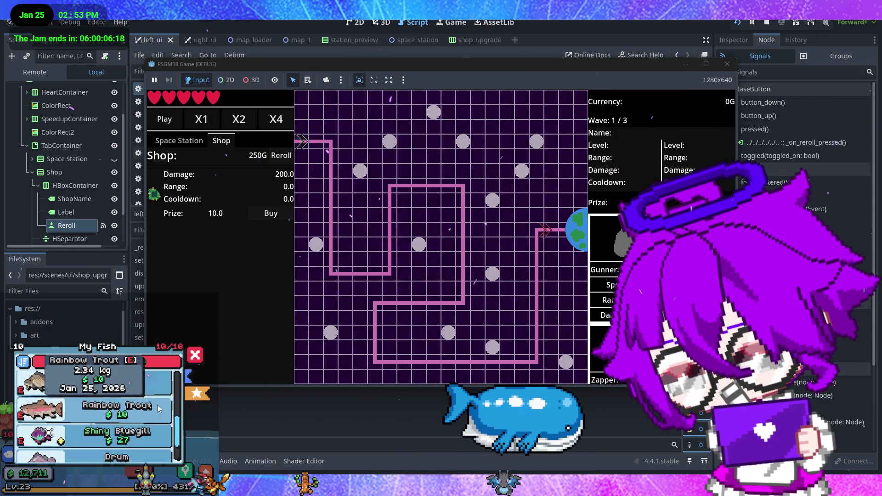
pyautogui.click(147, 404)
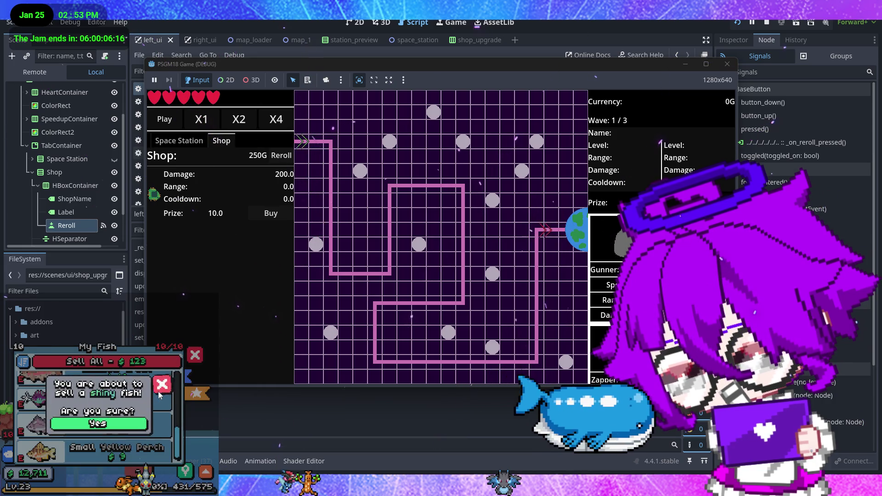
pyautogui.click(161, 384)
pyautogui.moveTo(110, 403)
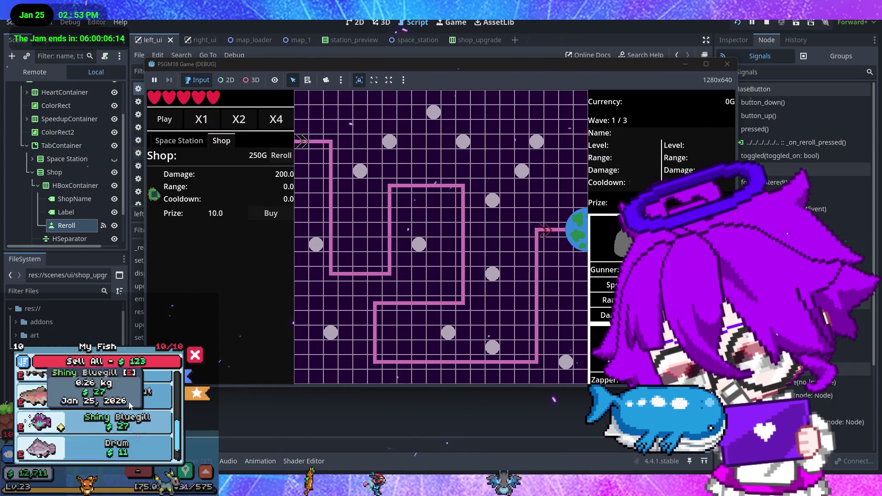
pyautogui.click(195, 361)
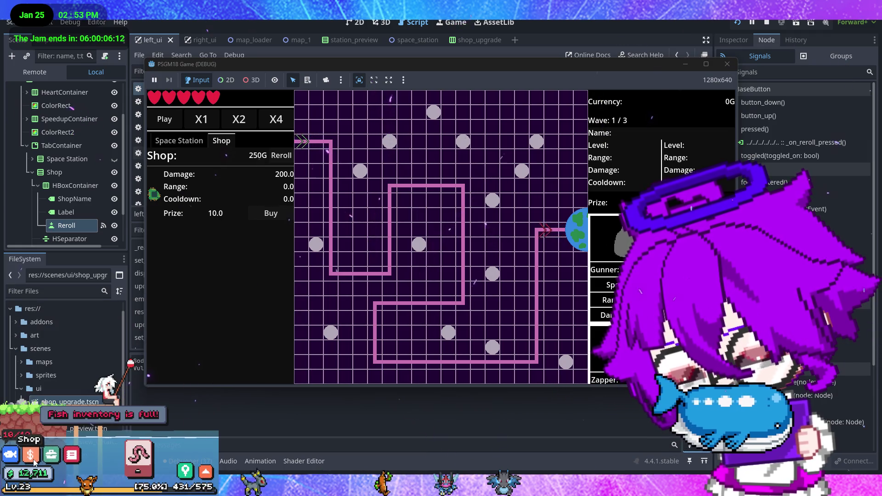
pyautogui.click(72, 455)
pyautogui.scroll(-5, 150, 399)
pyautogui.scroll(2, 150, 399)
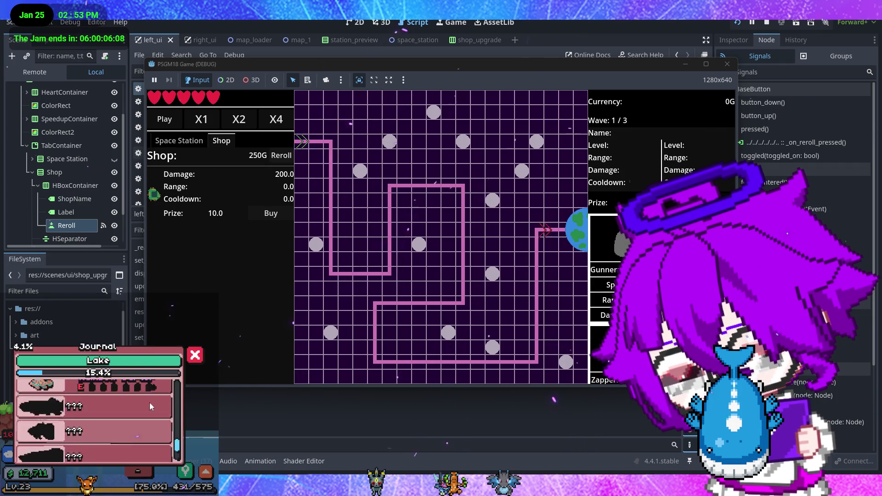
pyautogui.scroll(2, 153, 405)
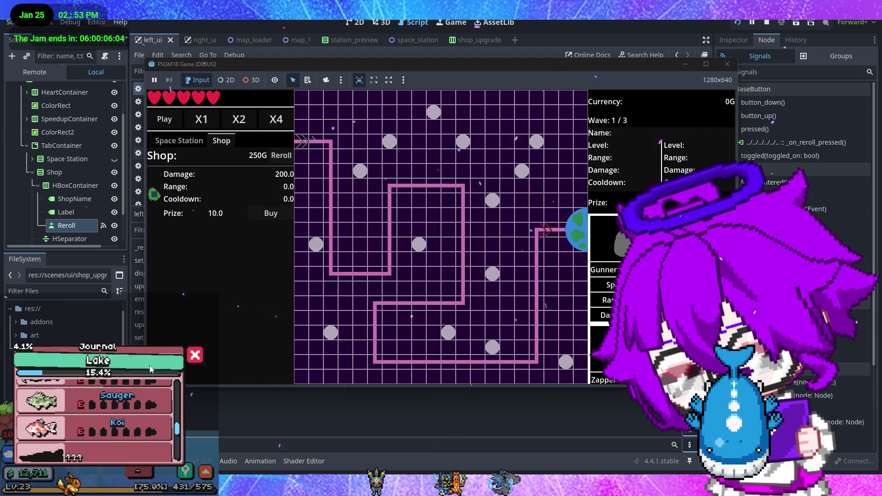
pyautogui.click(167, 361)
pyautogui.click(193, 359)
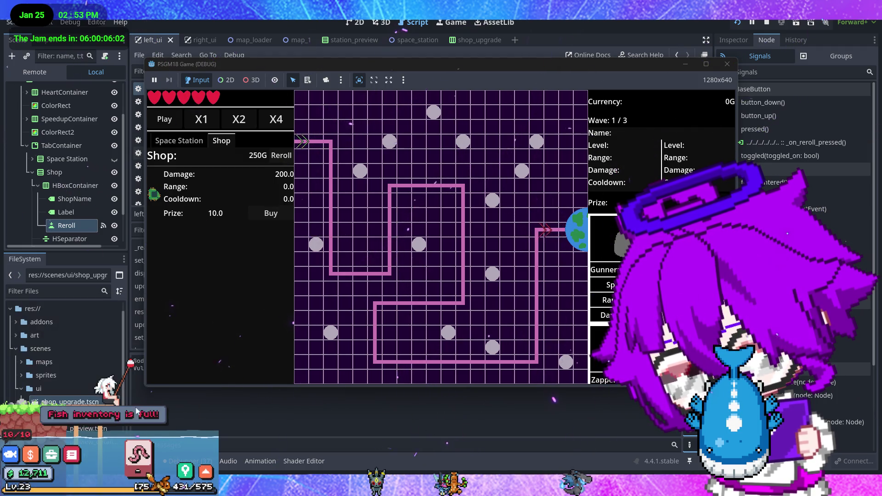
pyautogui.click(37, 458)
pyautogui.scroll(-5, 119, 416)
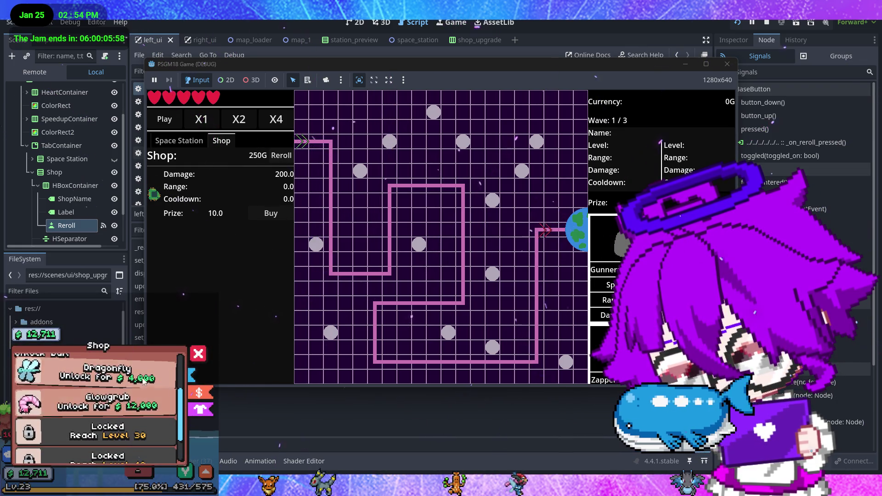
pyautogui.scroll(-3, 144, 410)
pyautogui.scroll(5, 144, 410)
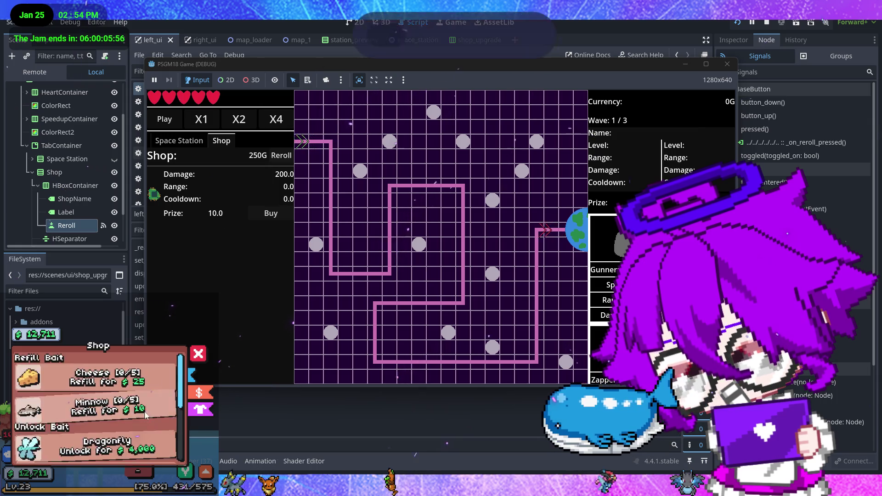
pyautogui.click(193, 360)
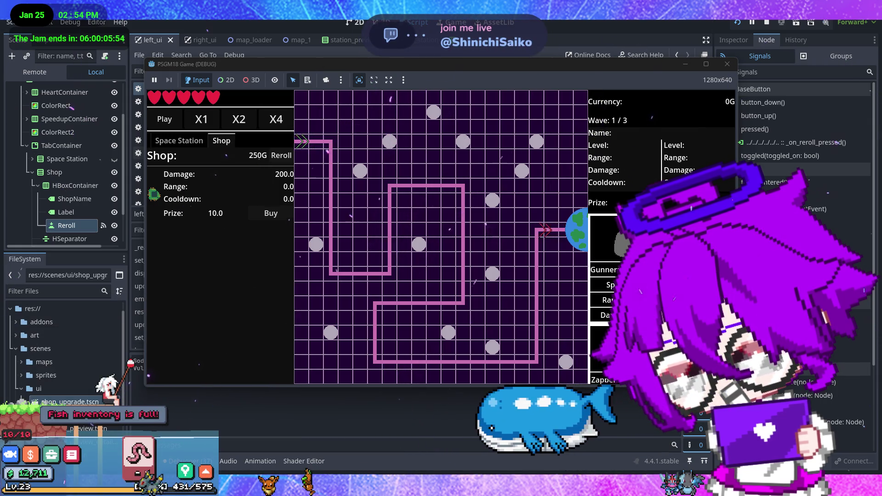
pyautogui.click(10, 457)
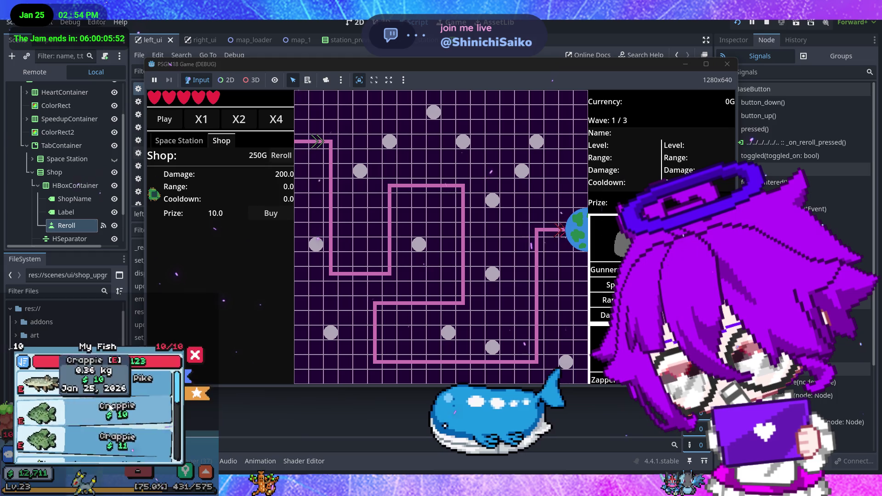
pyautogui.click(136, 389)
pyautogui.click(136, 389)
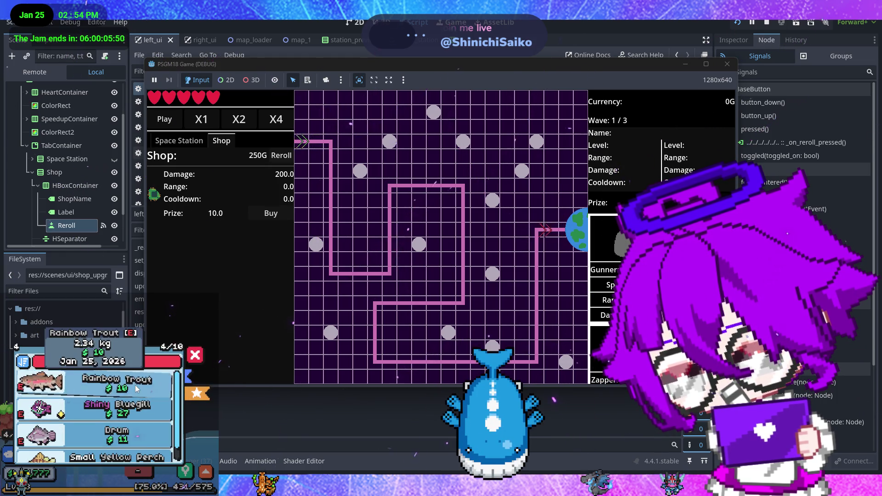
pyautogui.click(136, 389)
pyautogui.click(136, 389)
pyautogui.click(136, 414)
pyautogui.click(136, 414)
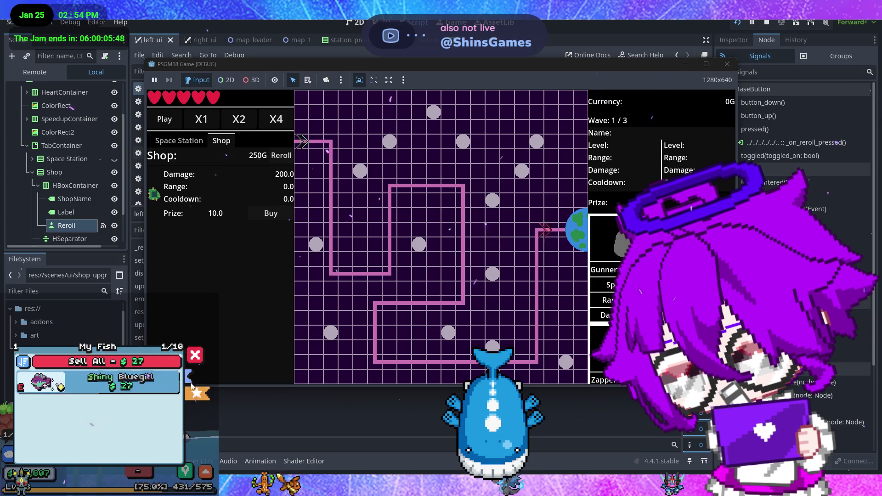
pyautogui.click(189, 393)
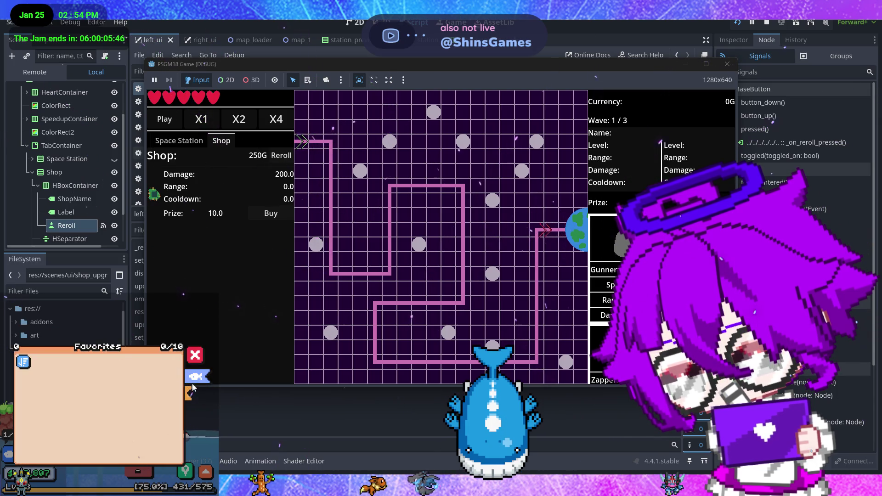
pyautogui.click(196, 377)
pyautogui.click(125, 385)
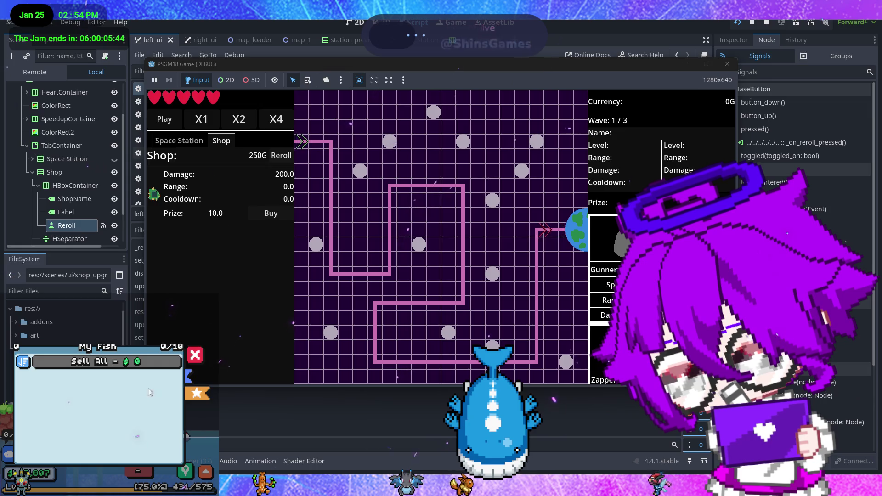
pyautogui.click(189, 394)
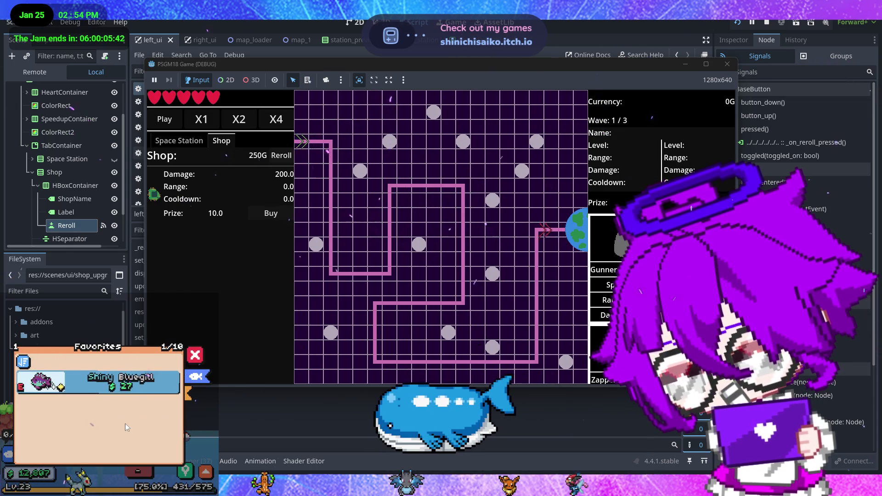
pyautogui.press('F8')
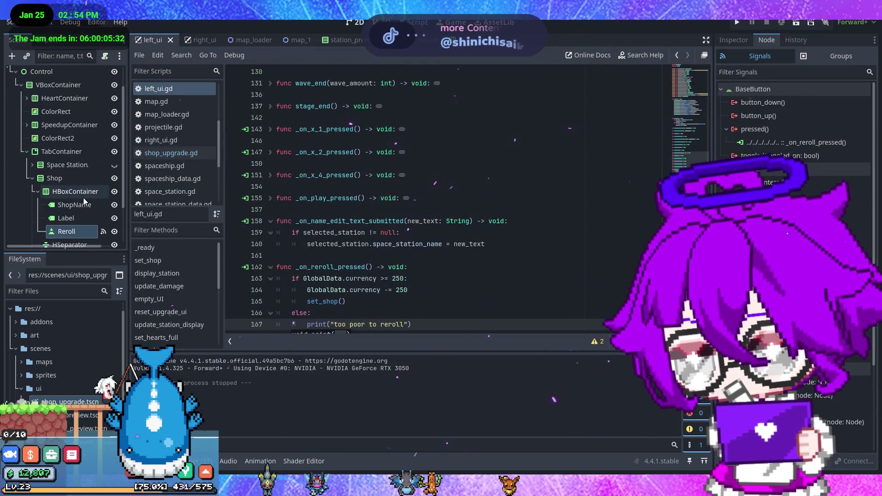
# Show the Space Station panel instead of the Shop, then test the shop and station tabs in-game
pyautogui.click(115, 143)
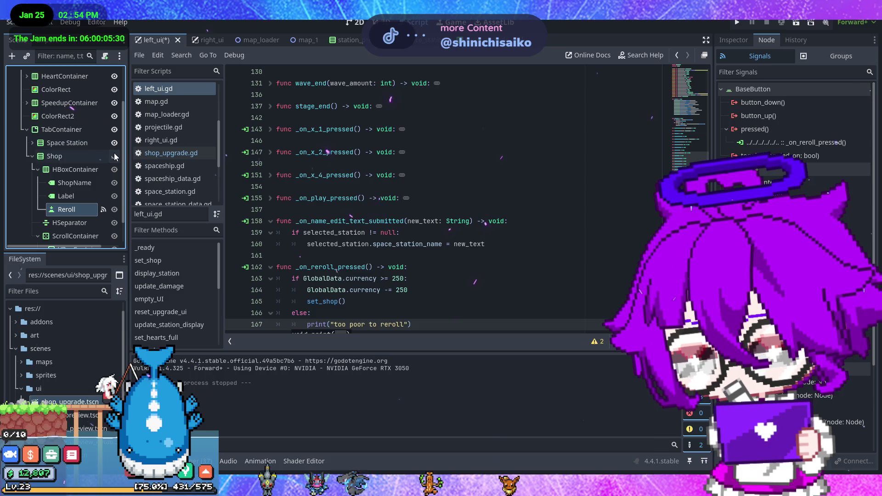
pyautogui.click(735, 23)
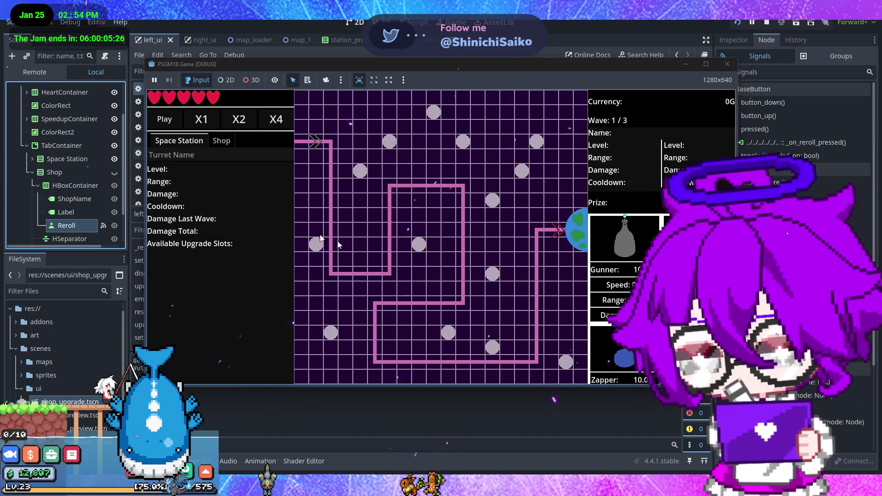
pyautogui.click(220, 142)
pyautogui.click(282, 156)
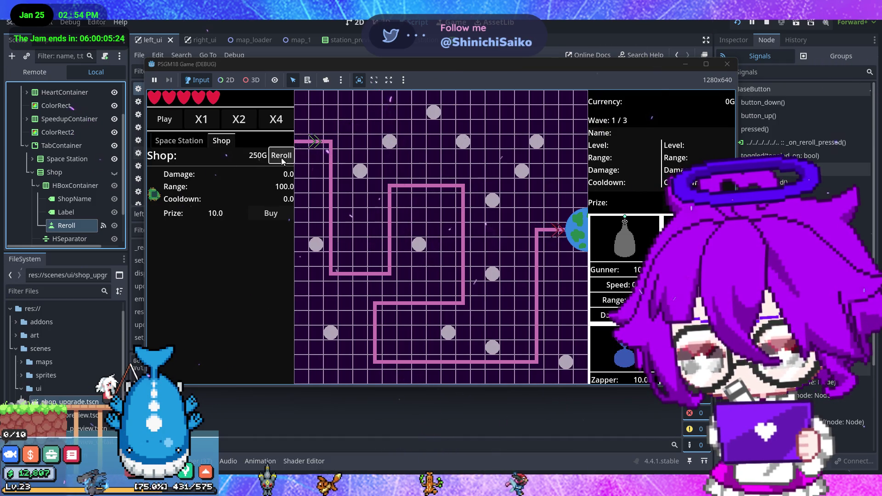
pyautogui.click(201, 145)
pyautogui.click(219, 142)
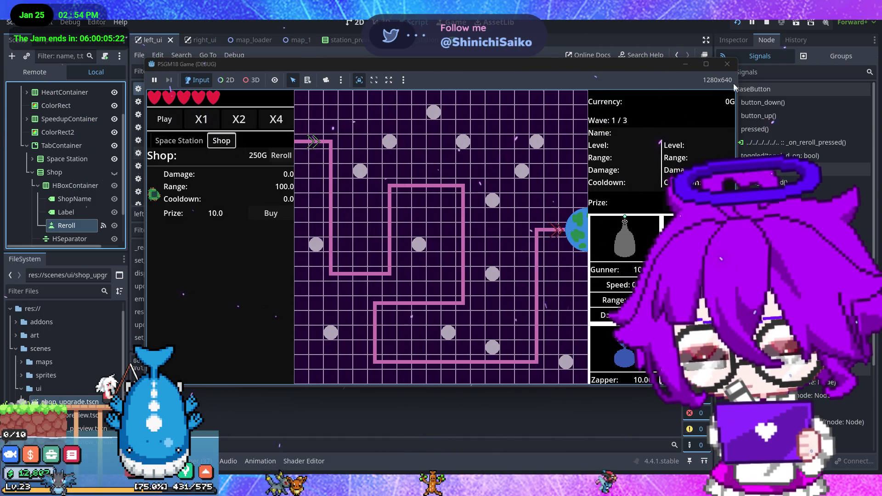
pyautogui.click(728, 64)
# Add a set_shop() call on line 38 of _ready in left_ui.gd and relaunch the game
pyautogui.scroll(10, 394, 235)
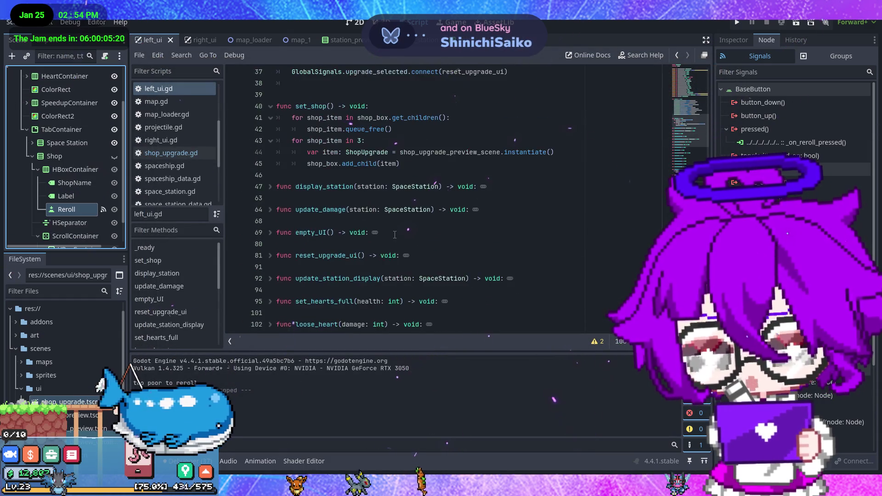
pyautogui.scroll(2, 395, 235)
pyautogui.click(349, 154)
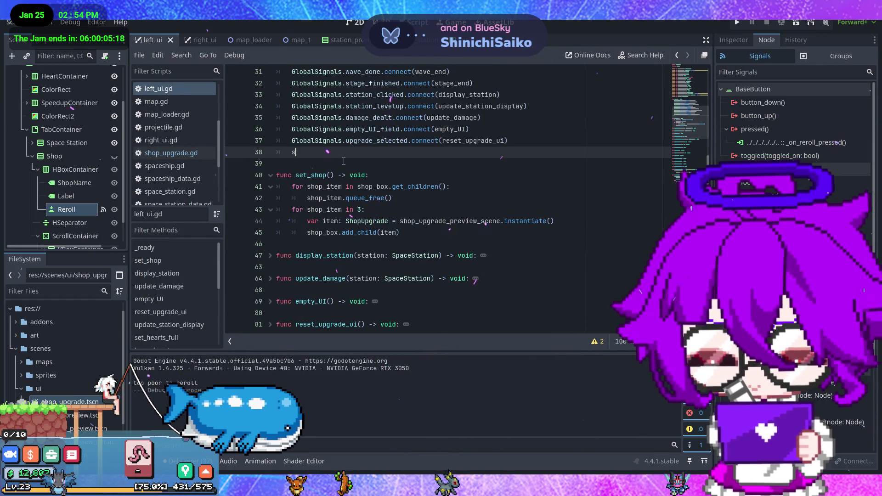
pyautogui.write('set_sh')
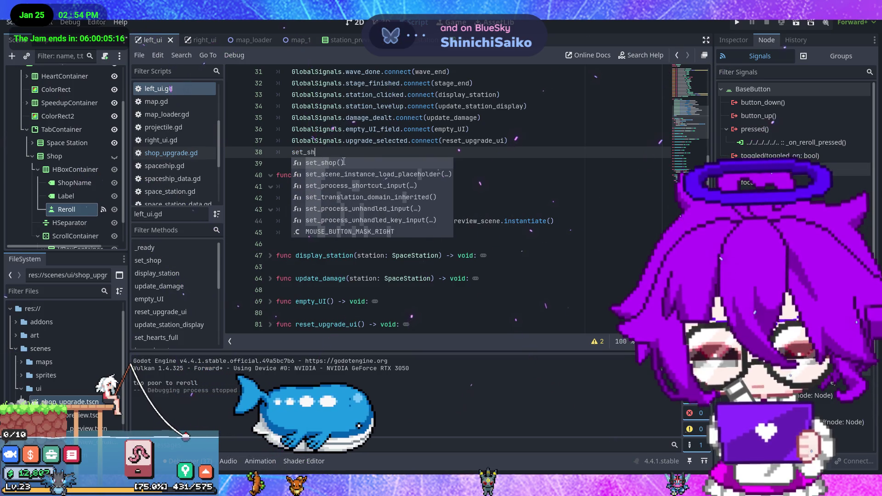
pyautogui.press('Down')
pyautogui.press('Return')
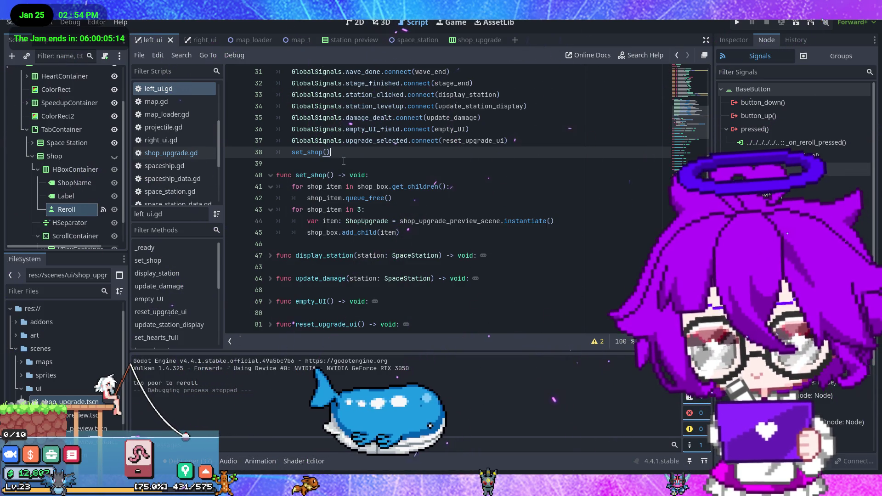
pyautogui.click(738, 24)
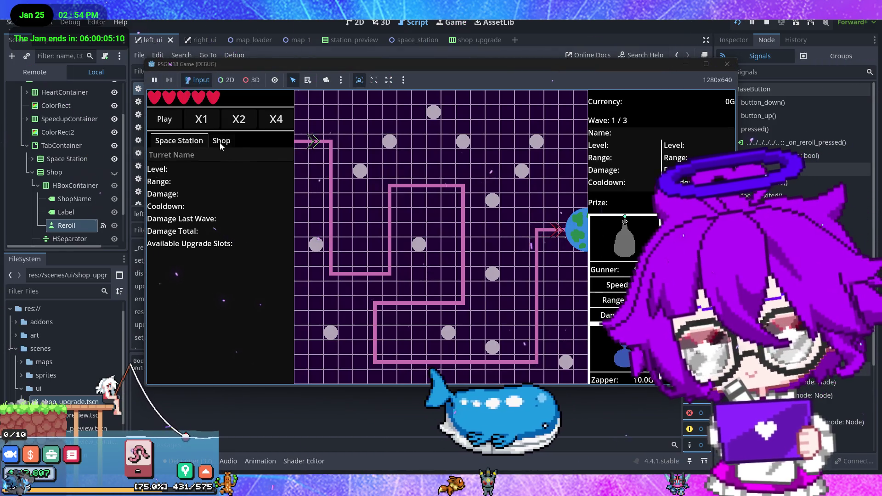
# Reroll the in-game shop and place a flame turret beside the path entrance
pyautogui.click(221, 141)
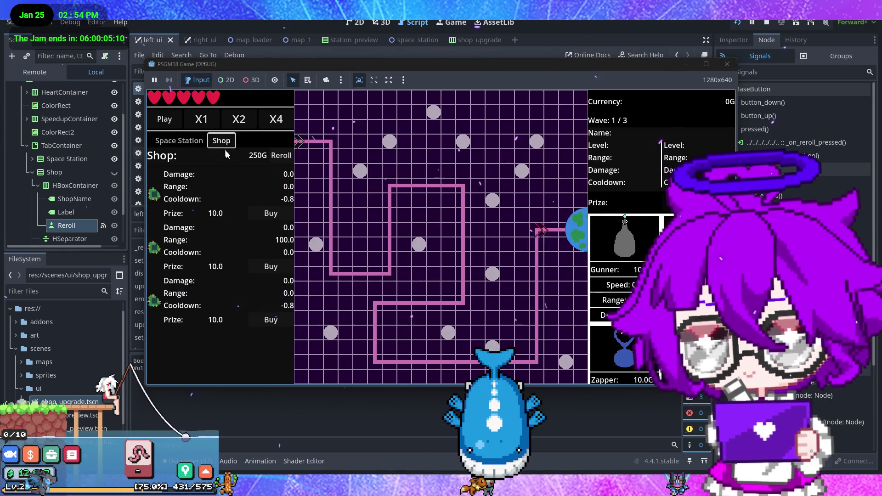
pyautogui.click(280, 161)
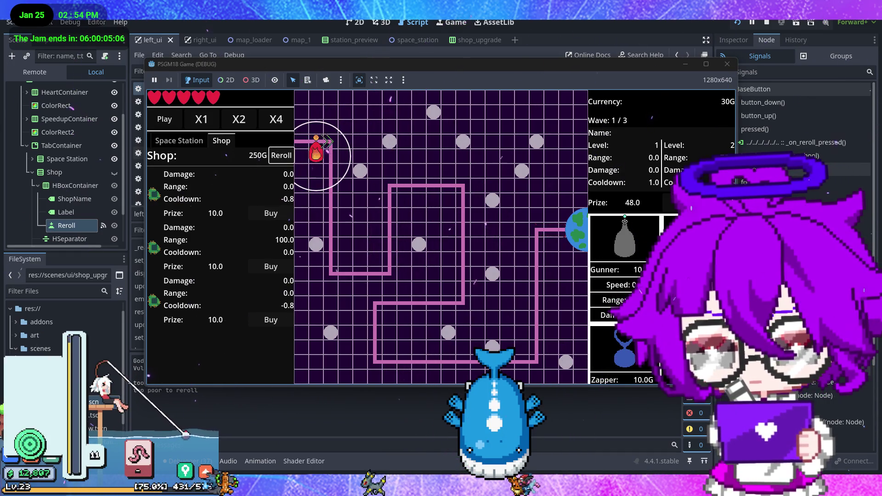
pyautogui.moveTo(641, 233); pyautogui.dragTo(342, 179)
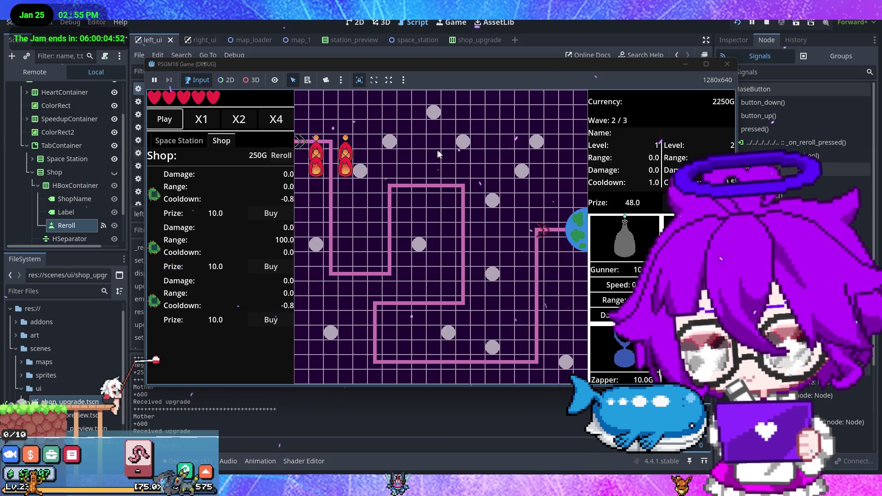
# Buy every shop upgrade, refilling the emptied shop twice along the way
pyautogui.click(271, 214)
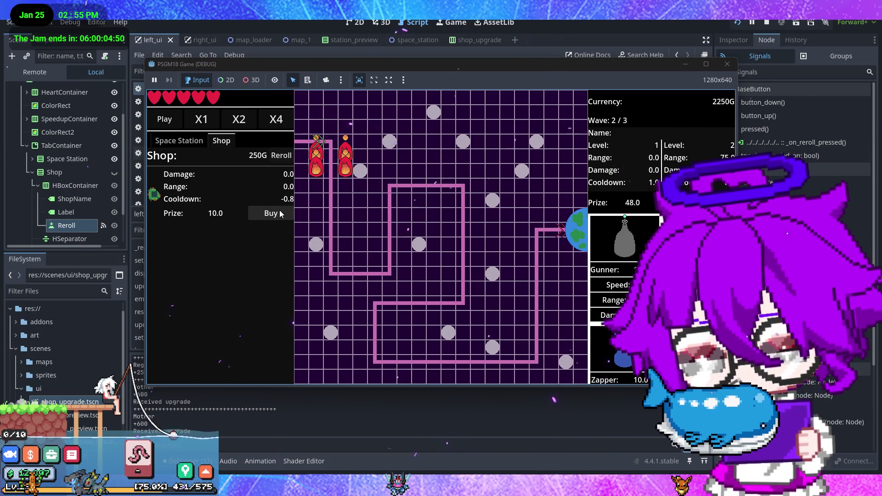
pyautogui.click(280, 213)
pyautogui.click(279, 155)
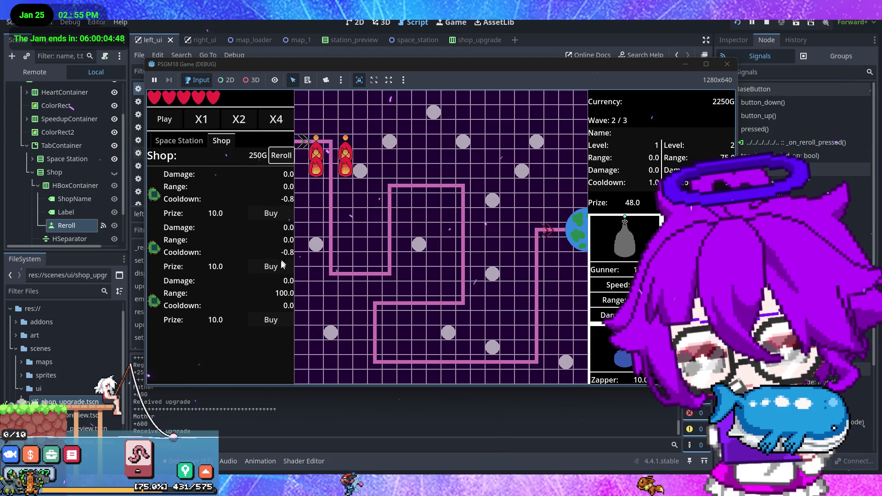
pyautogui.click(282, 266)
pyautogui.click(281, 266)
pyautogui.click(281, 214)
pyautogui.click(279, 156)
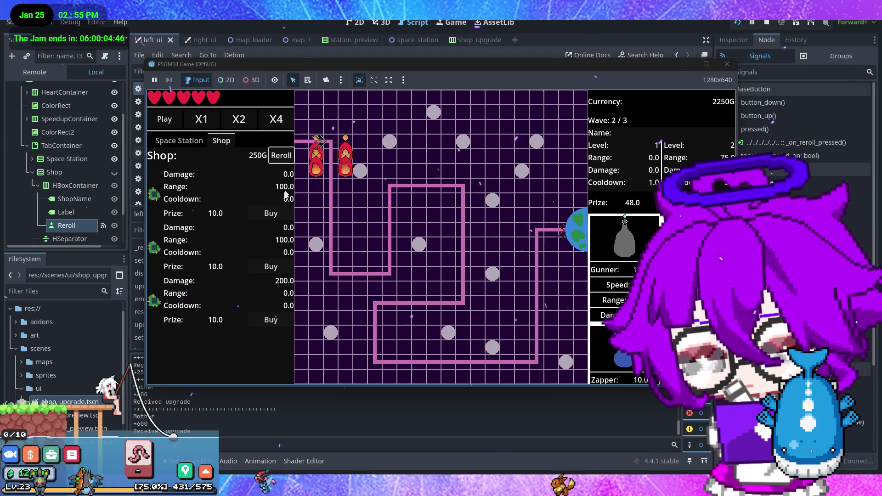
pyautogui.click(276, 214)
pyautogui.click(279, 214)
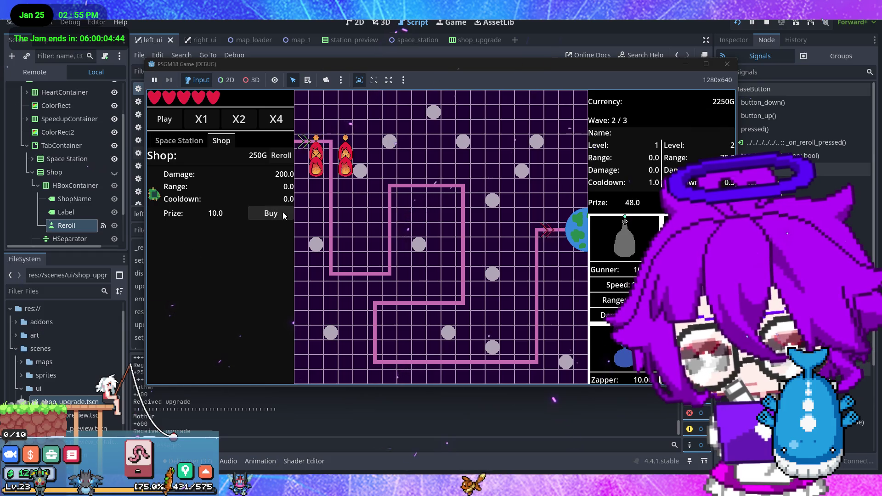
pyautogui.click(283, 211)
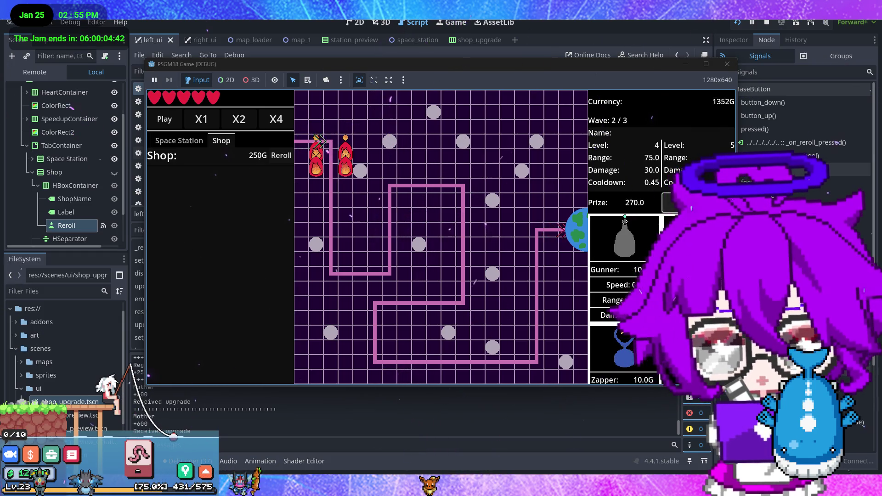
# Apply the Damage 200.0 upgrade to the space station, then stop the running game
pyautogui.click(168, 143)
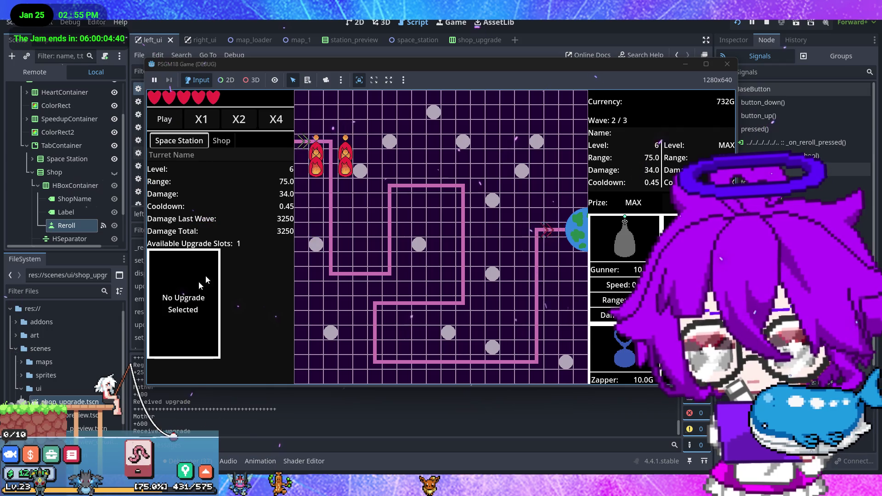
pyautogui.scroll(-3, 197, 295)
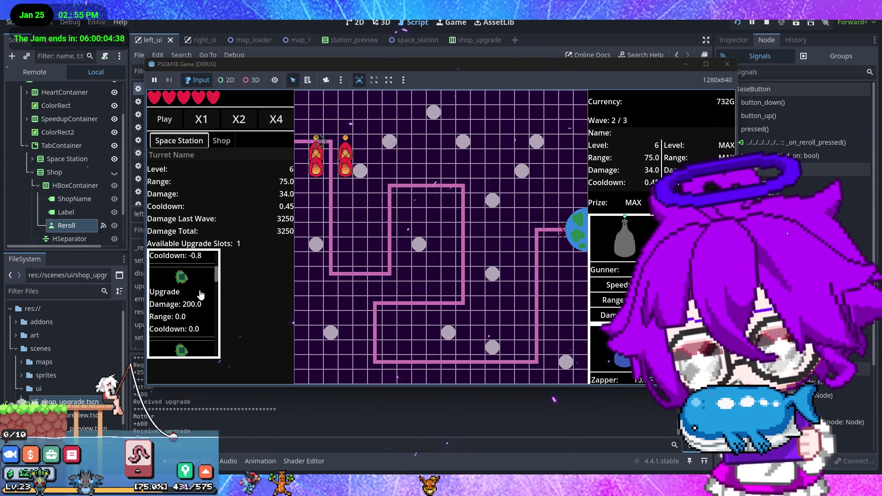
pyautogui.click(197, 295)
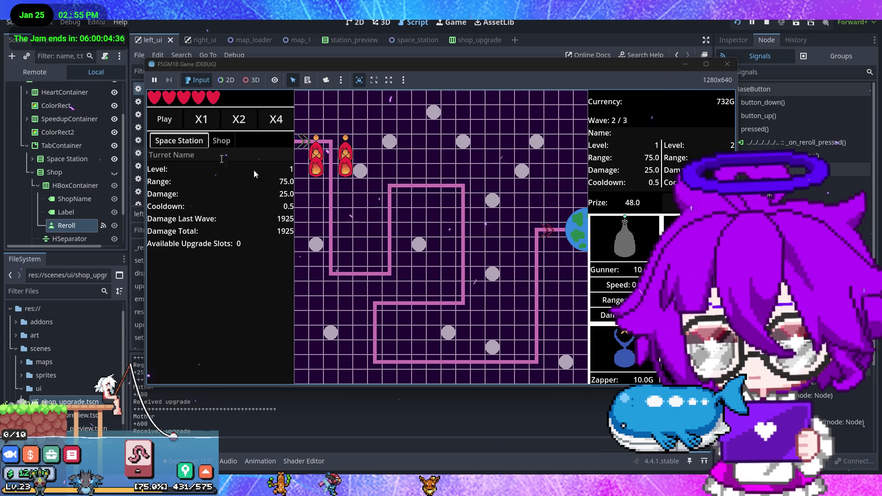
pyautogui.click(227, 144)
pyautogui.click(180, 144)
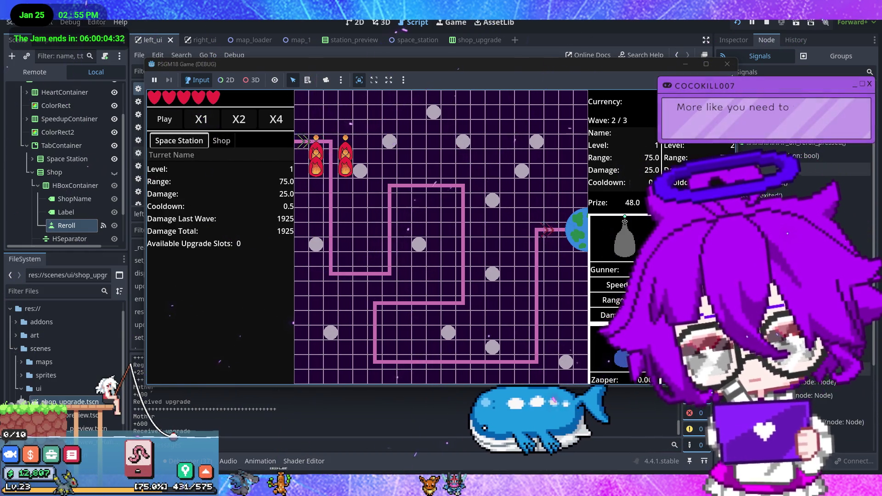
pyautogui.click(728, 64)
pyautogui.click(738, 44)
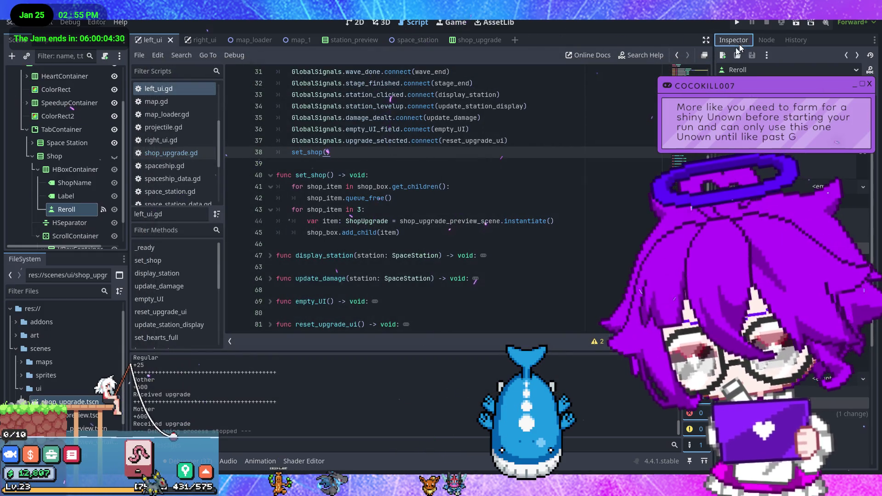
pyautogui.hotkey('alt', 'Tab')
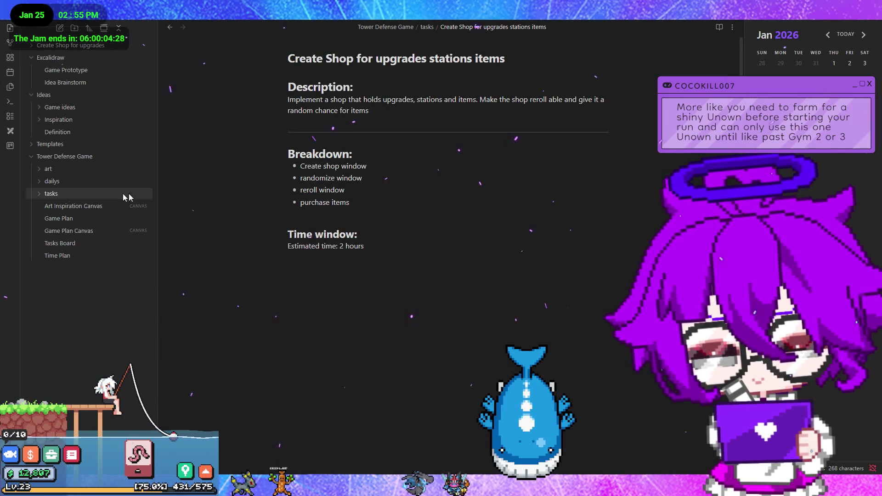
pyautogui.click(98, 242)
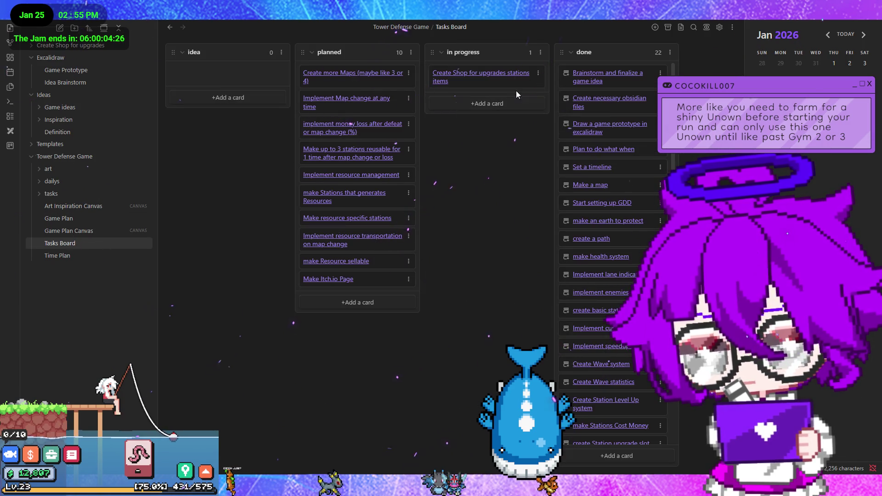
pyautogui.click(483, 73)
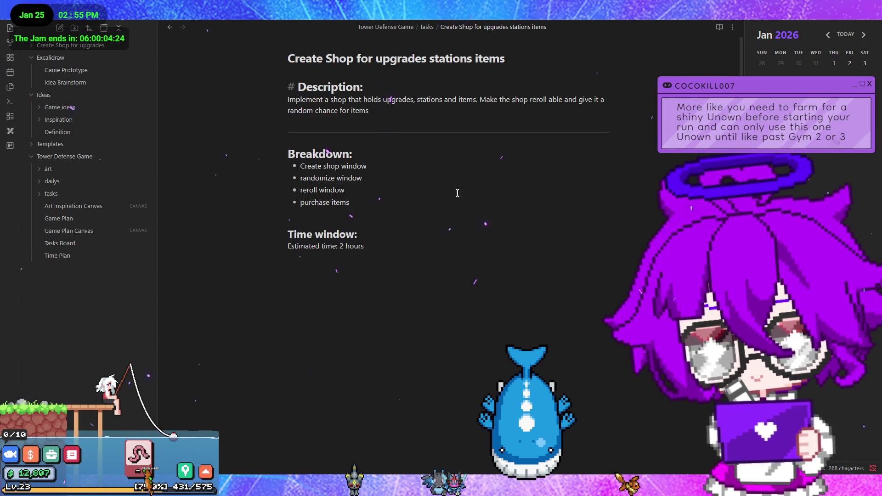
pyautogui.doubleClick(429, 100)
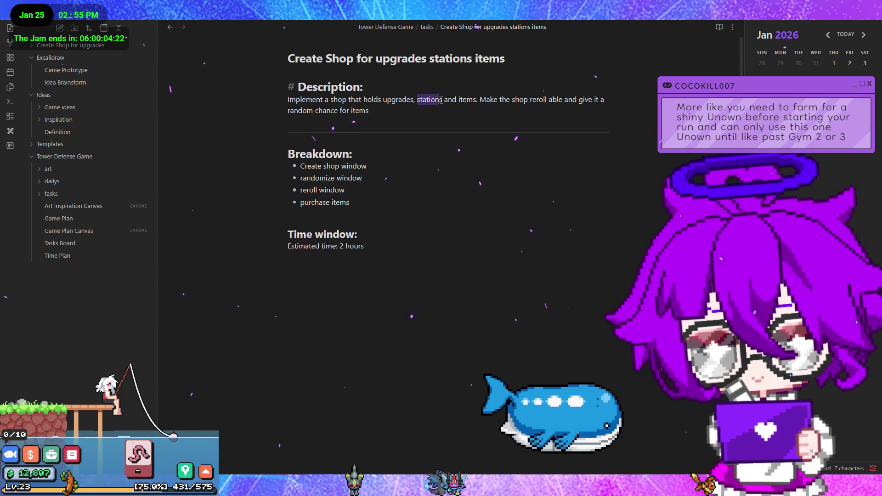
pyautogui.click(363, 155)
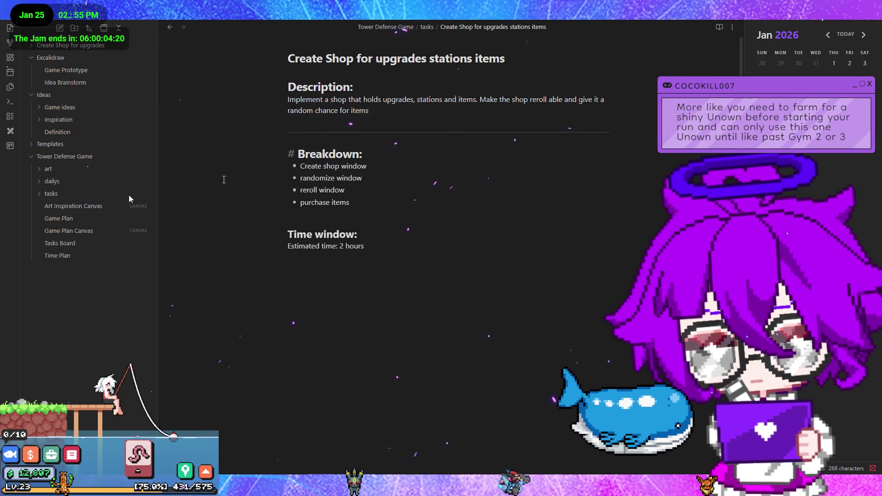
pyautogui.click(72, 244)
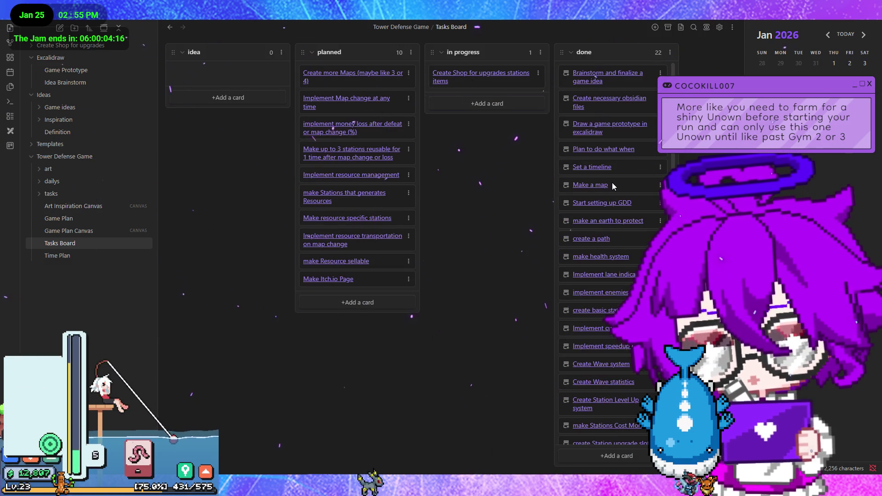
pyautogui.hotkey('alt', 'Tab')
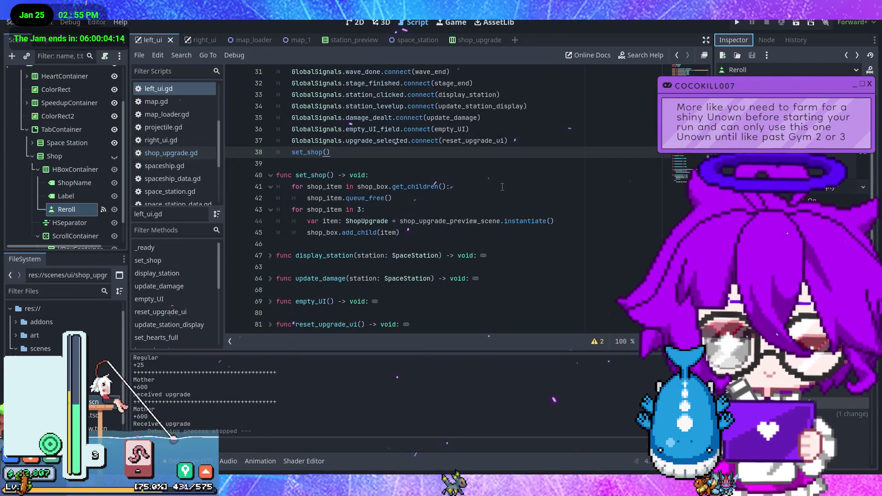
# Open map_1 and expand scenes/maps, dismissing the error from a failed copy-paste attempt
pyautogui.click(292, 41)
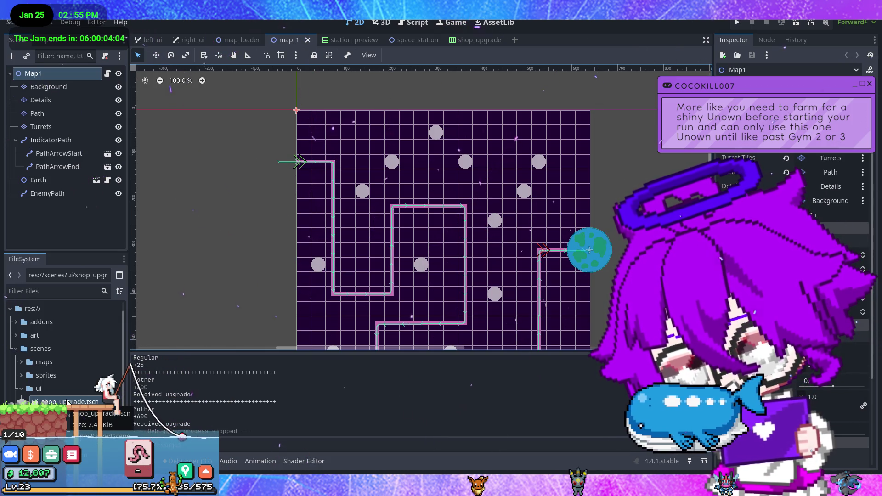
pyautogui.click(21, 388)
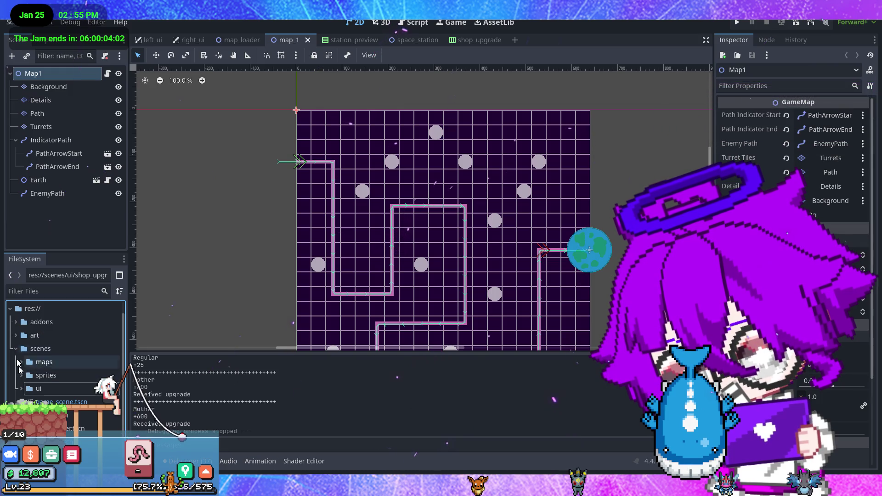
pyautogui.doubleClick(41, 365)
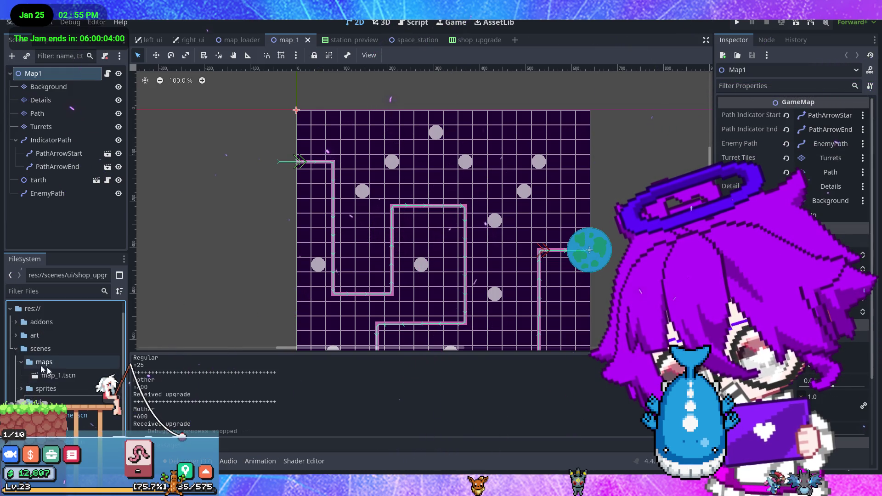
pyautogui.hotkey('ctrl', 'c')
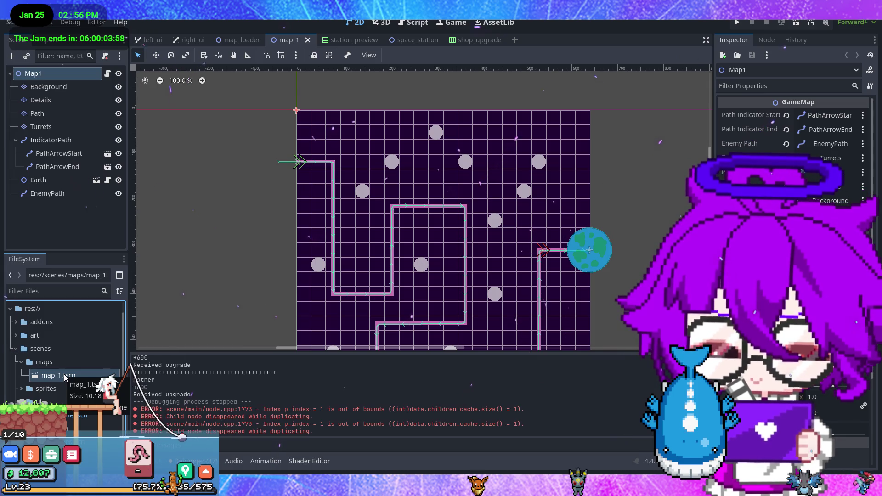
pyautogui.hotkey('ctrl', 'v')
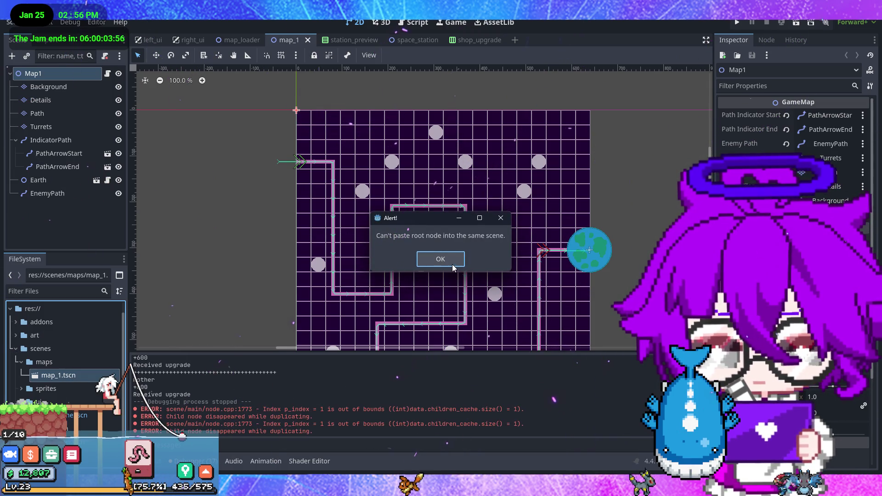
pyautogui.click(453, 263)
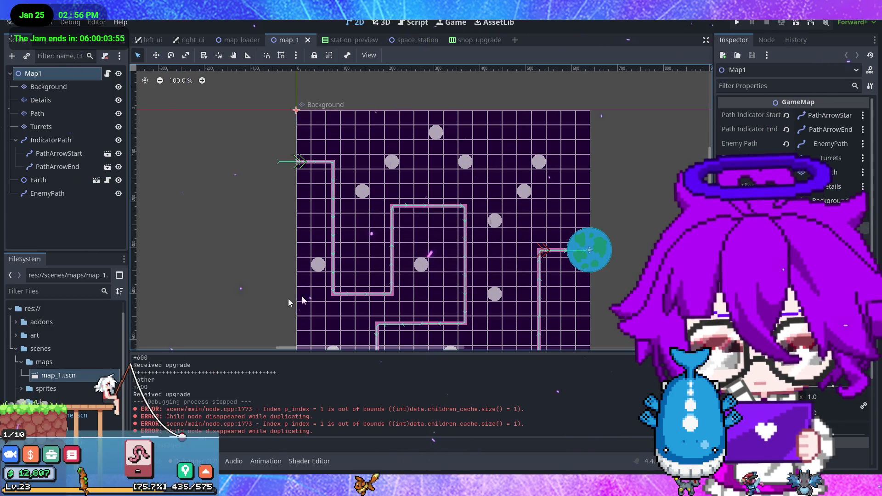
# Duplicate map_1.tscn as map_2.tscn and select the new file
pyautogui.rightClick(74, 376)
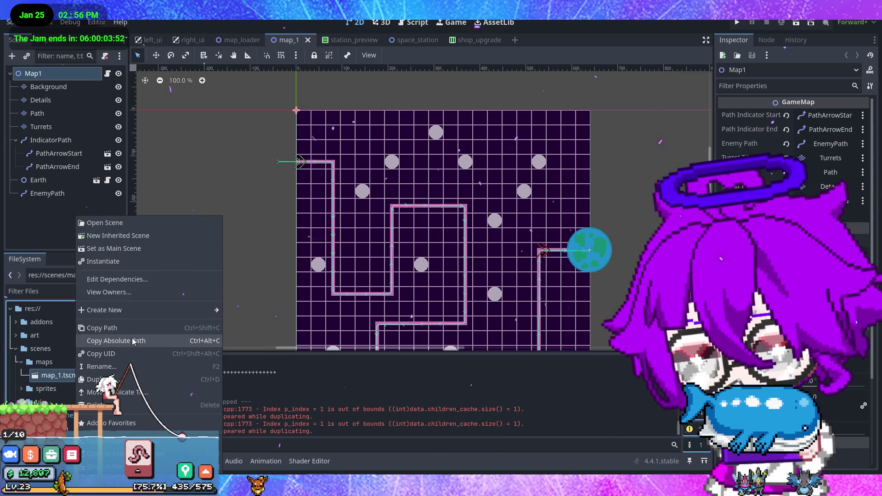
pyautogui.click(147, 379)
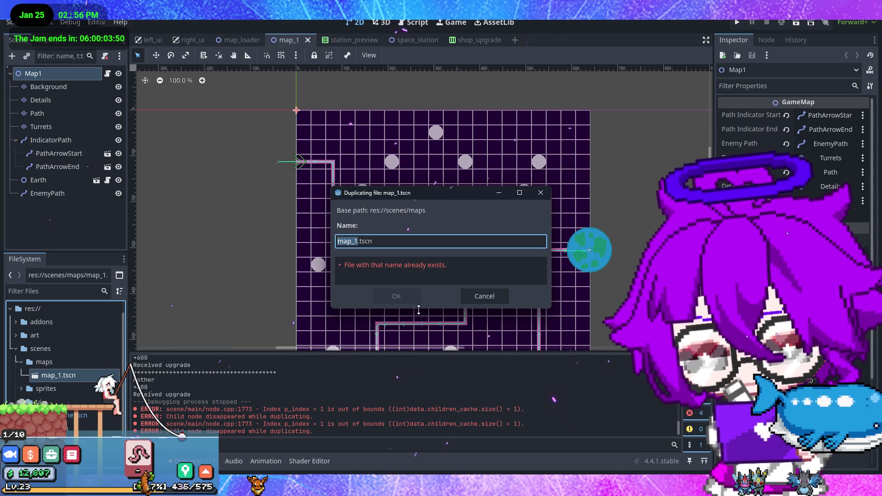
pyautogui.press('BackSpace')
pyautogui.write('2')
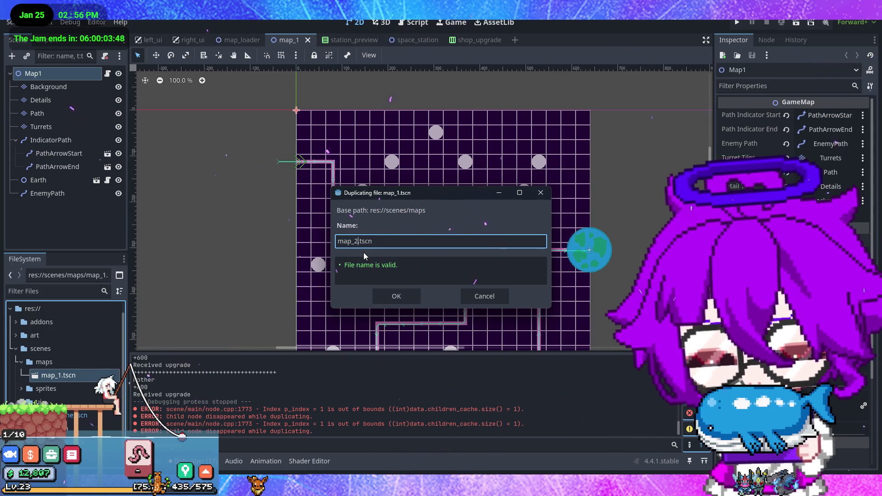
pyautogui.press('Return')
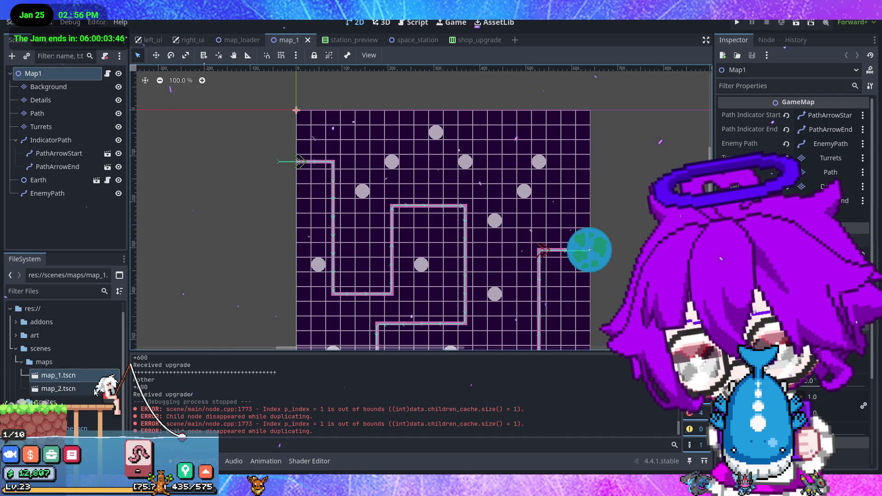
pyautogui.click(94, 390)
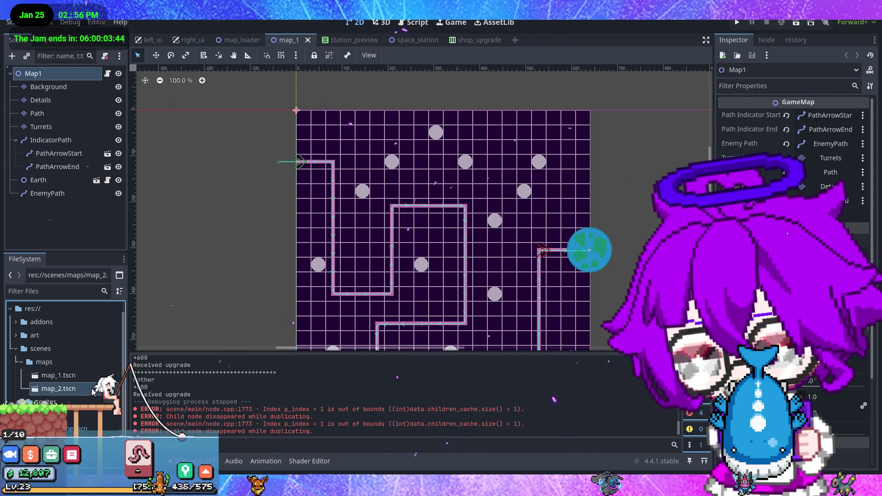
pyautogui.click(76, 156)
# Inspect the PathArrowStart, PathArrowEnd, IndicatorPath and EnemyPath nodes, ending on EnemyPath
pyautogui.click(78, 167)
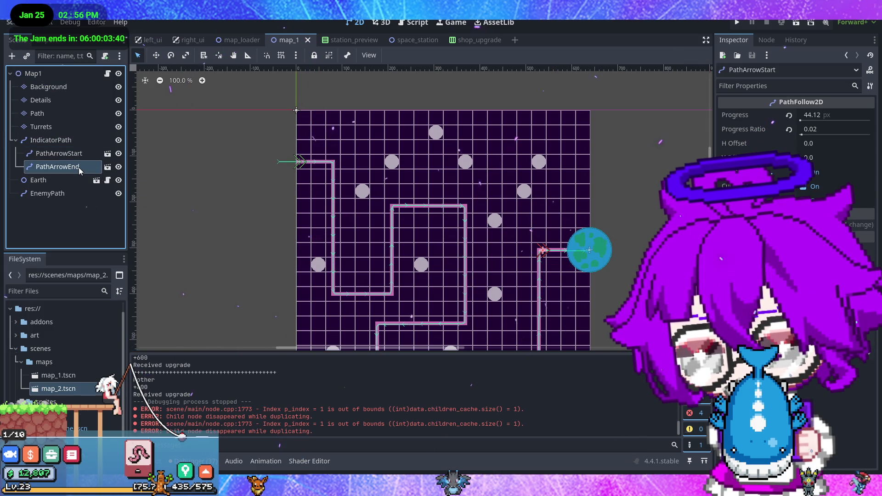
pyautogui.click(68, 196)
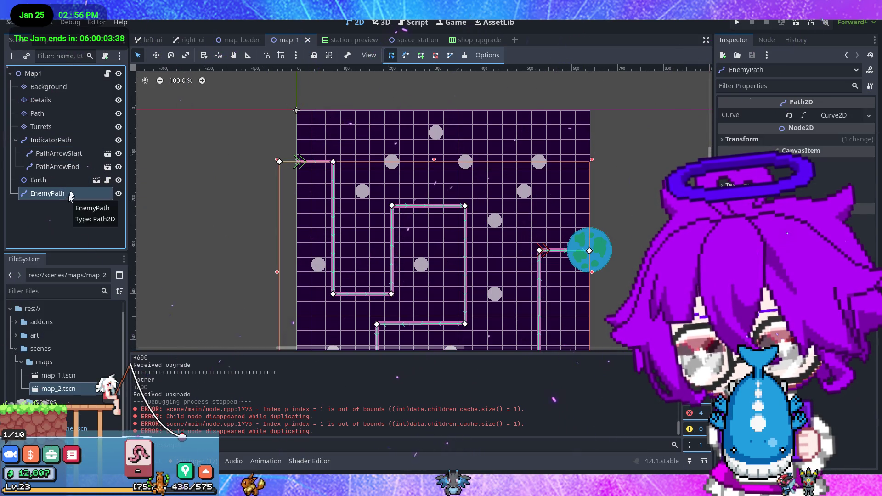
pyautogui.click(74, 148)
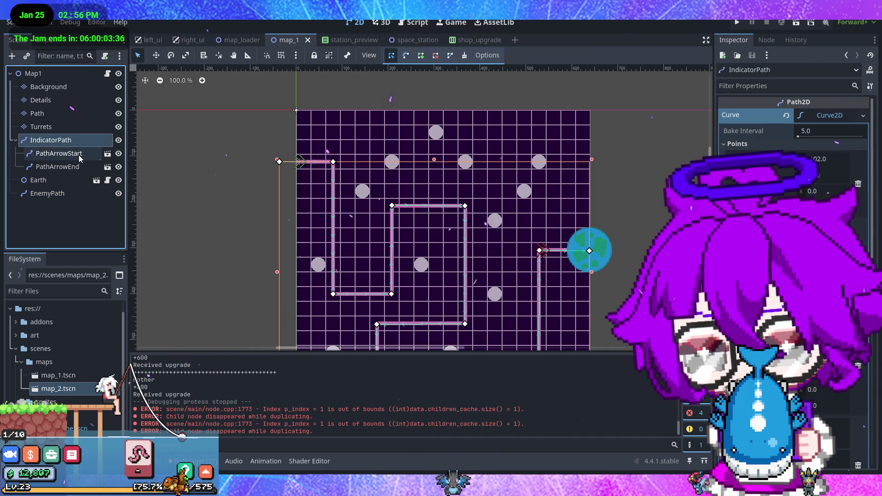
pyautogui.click(80, 157)
pyautogui.click(79, 166)
pyautogui.click(81, 151)
pyautogui.click(80, 164)
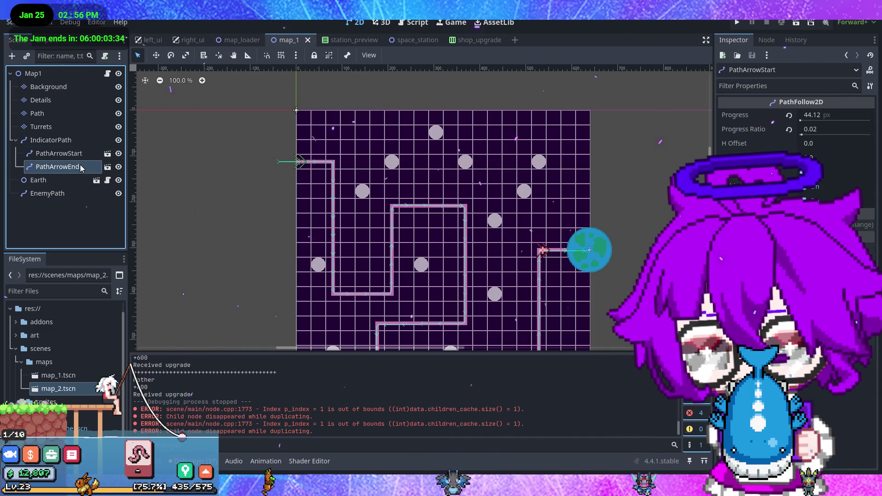
pyautogui.click(84, 158)
pyautogui.click(79, 140)
pyautogui.click(81, 154)
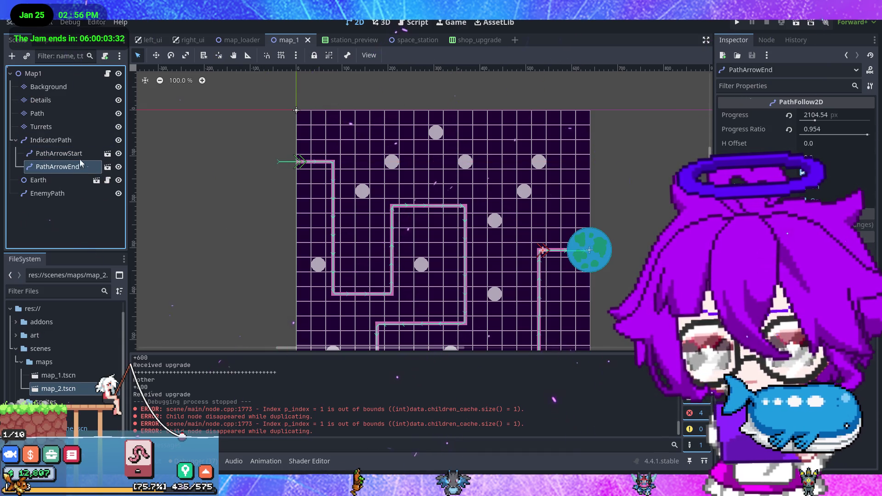
pyautogui.click(79, 140)
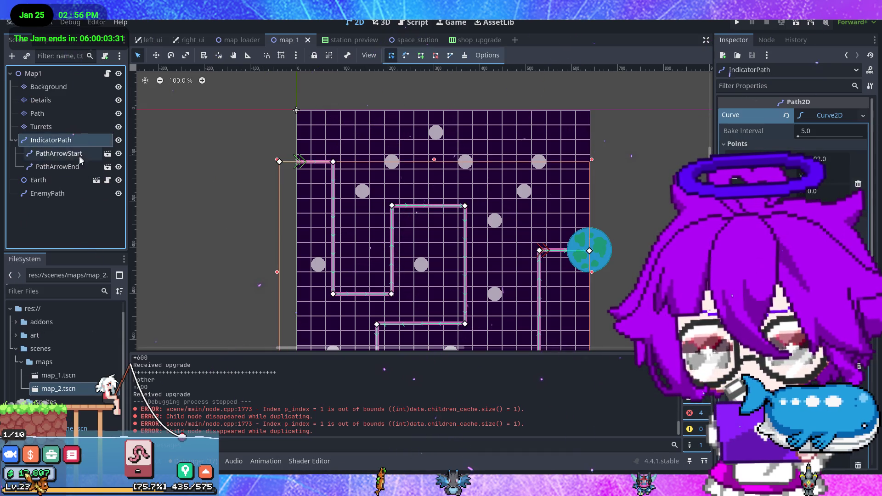
pyautogui.click(73, 193)
# Drag EnemyPath's curve points so the route runs along the top edge and down the right side
pyautogui.scroll(-2, 379, 236)
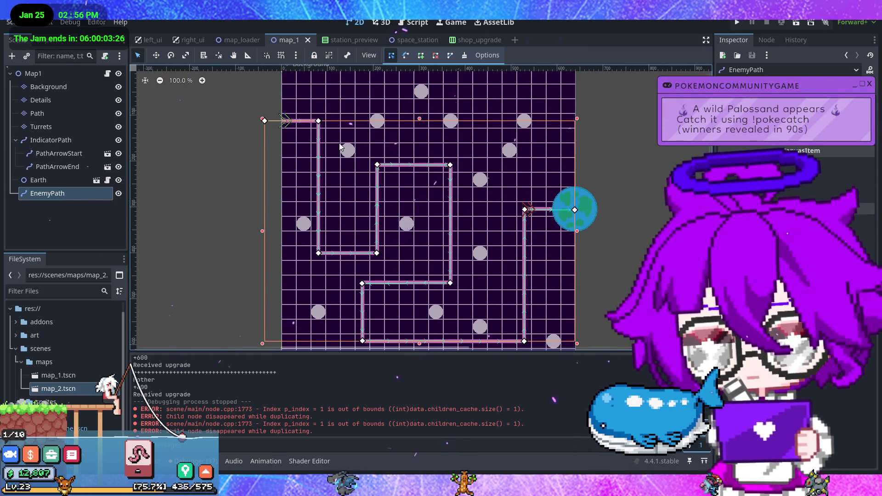
pyautogui.moveTo(264, 122)
pyautogui.mouseDown()
pyautogui.moveTo(329, 104)
pyautogui.moveTo(333, 136)
pyautogui.moveTo(316, 106)
pyautogui.mouseUp()
pyautogui.scroll(2, 329, 105)
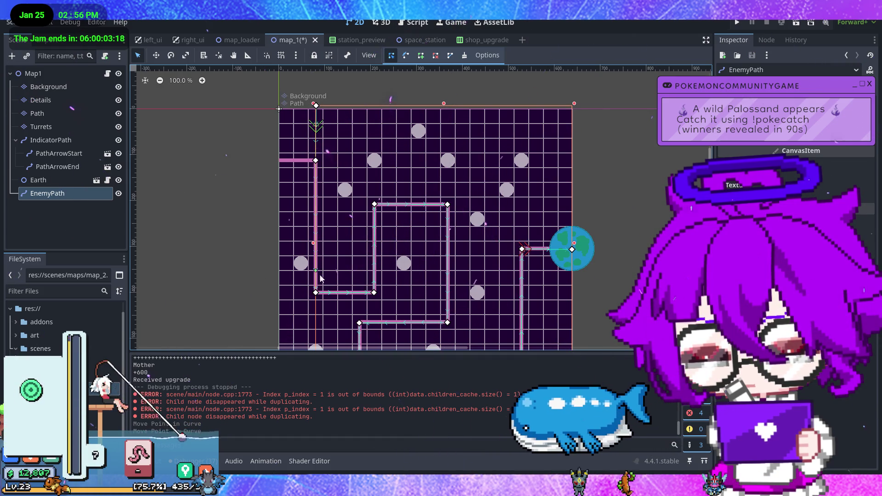
pyautogui.moveTo(316, 162)
pyautogui.mouseDown()
pyautogui.moveTo(383, 173)
pyautogui.moveTo(392, 159)
pyautogui.mouseUp()
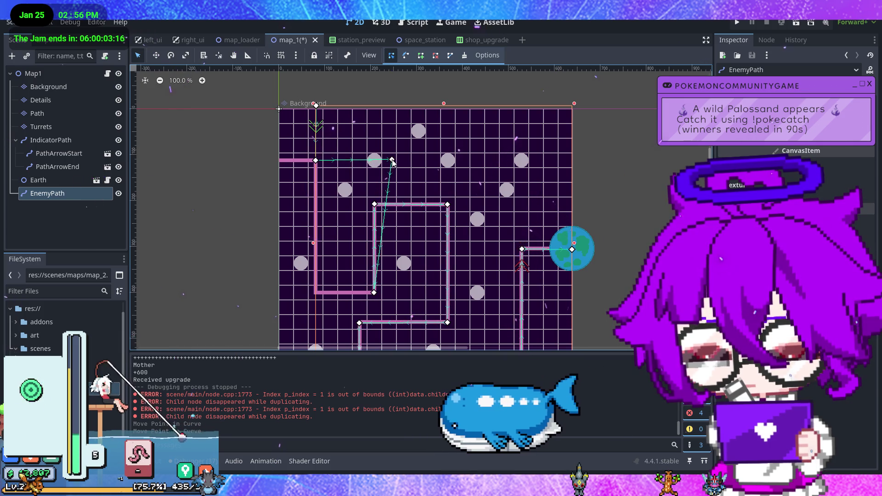
pyautogui.moveTo(375, 293)
pyautogui.mouseDown()
pyautogui.moveTo(439, 175)
pyautogui.moveTo(392, 132)
pyautogui.mouseUp()
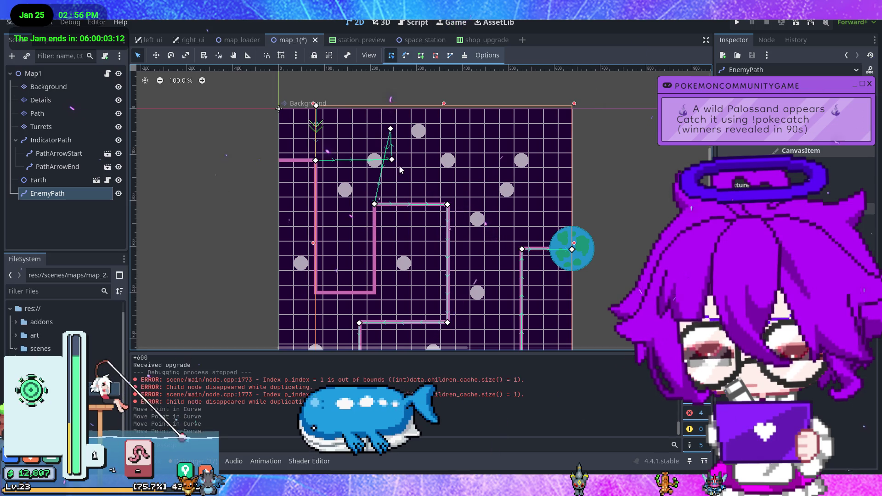
pyautogui.click(376, 206)
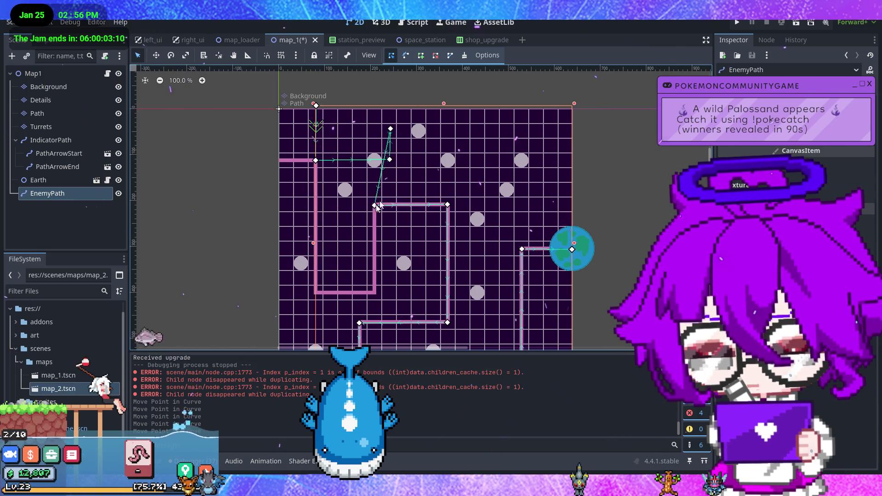
pyautogui.moveTo(457, 129); pyautogui.dragTo(450, 131)
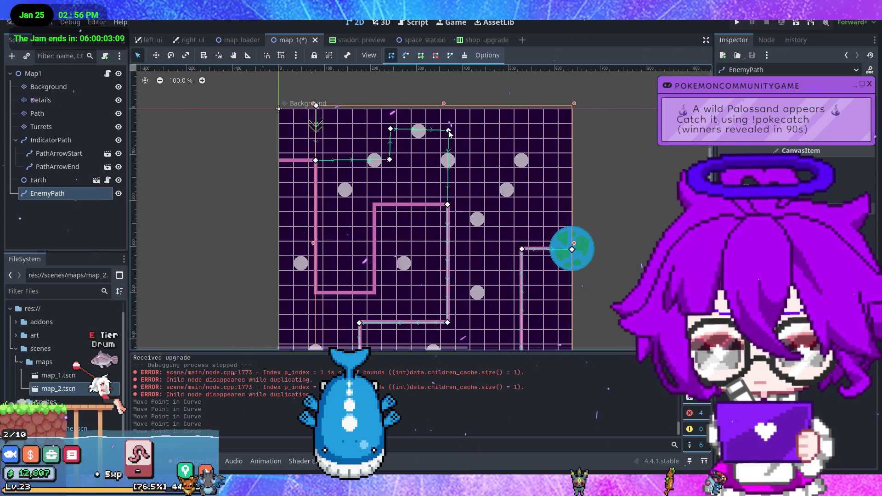
pyautogui.click(448, 206)
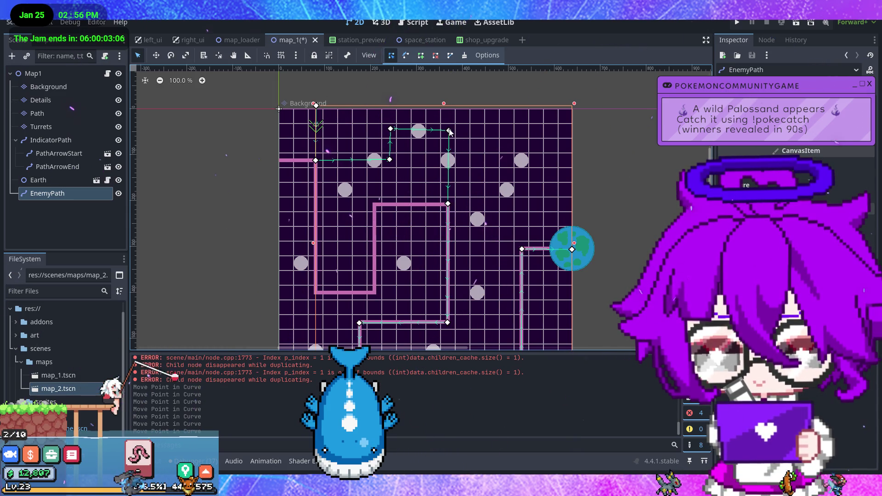
pyautogui.moveTo(523, 132); pyautogui.dragTo(554, 131)
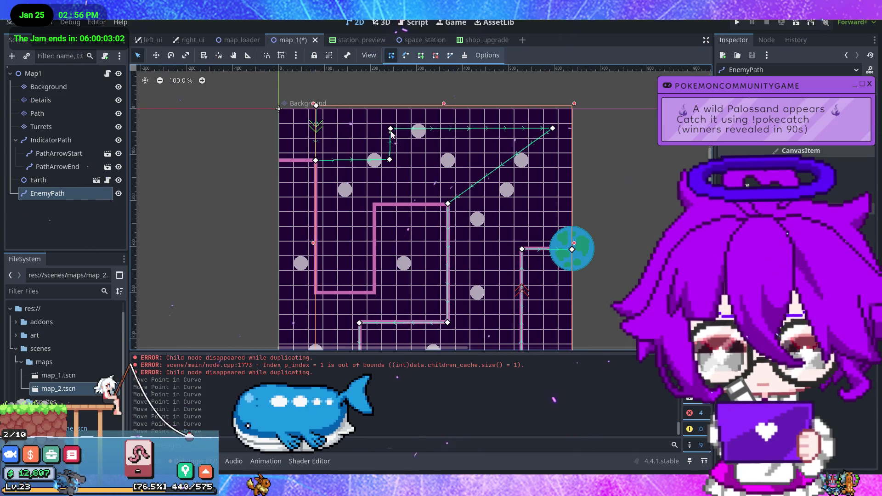
pyautogui.moveTo(448, 205)
pyautogui.mouseDown()
pyautogui.moveTo(537, 199)
pyautogui.moveTo(552, 209)
pyautogui.moveTo(552, 223)
pyautogui.mouseUp()
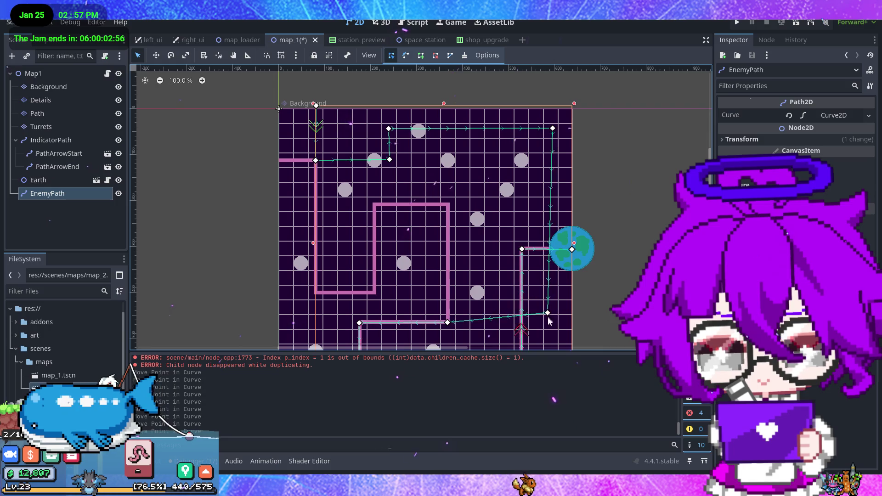
pyautogui.moveTo(554, 327); pyautogui.dragTo(554, 327)
pyautogui.scroll(-2, 524, 276)
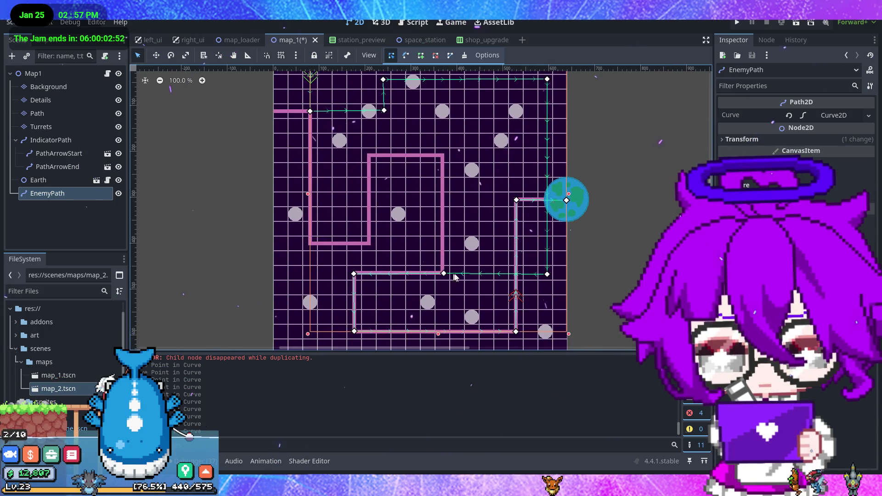
# Shape EnemyPath's inner loop, cancelling one accidental point move
pyautogui.moveTo(355, 275)
pyautogui.mouseDown()
pyautogui.moveTo(501, 165)
pyautogui.moveTo(503, 140)
pyautogui.mouseUp()
pyautogui.rightClick(502, 141)
pyautogui.moveTo(484, 146); pyautogui.dragTo(504, 127)
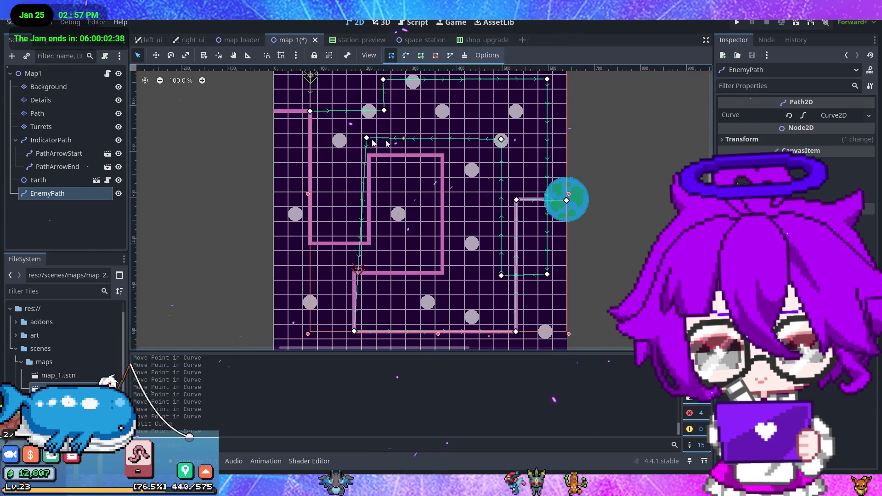
pyautogui.moveTo(368, 142); pyautogui.dragTo(381, 142)
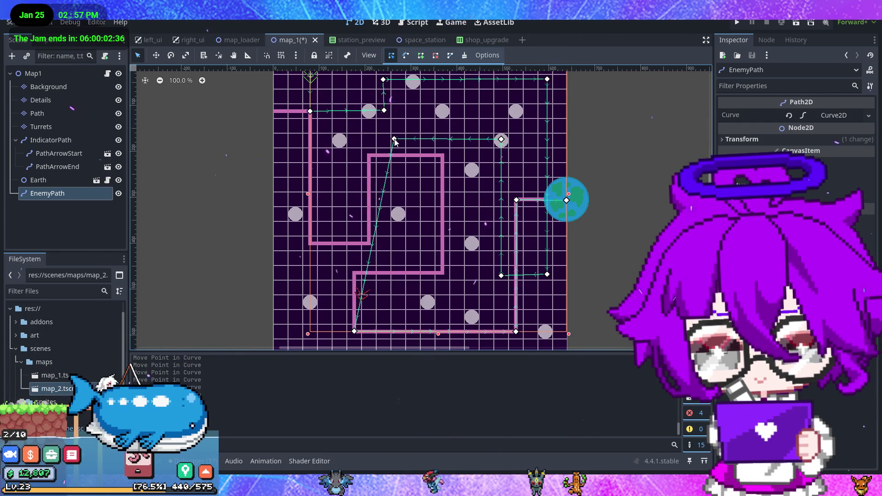
pyautogui.moveTo(385, 223)
pyautogui.mouseDown()
pyautogui.moveTo(400, 187)
pyautogui.moveTo(401, 289)
pyautogui.mouseUp()
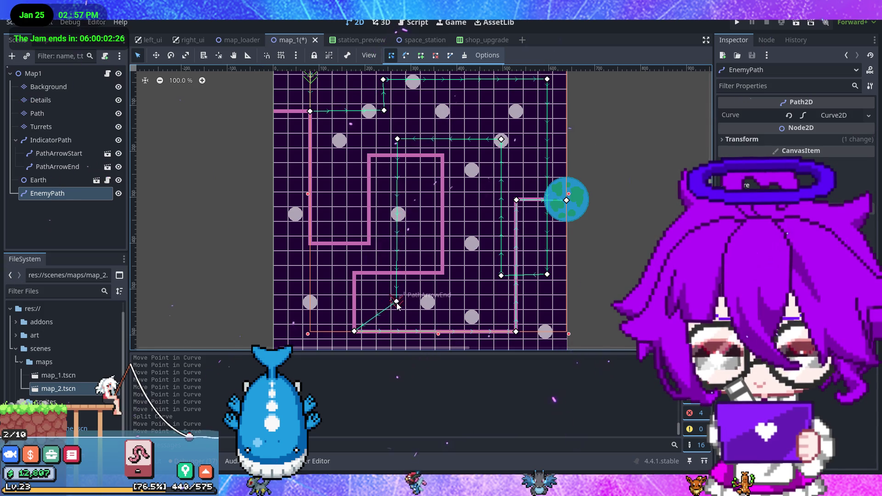
# Reroute the loop's lower part and place the path's end point on the left side
pyautogui.moveTo(355, 331); pyautogui.dragTo(424, 320)
pyautogui.moveTo(521, 307); pyautogui.dragTo(516, 303)
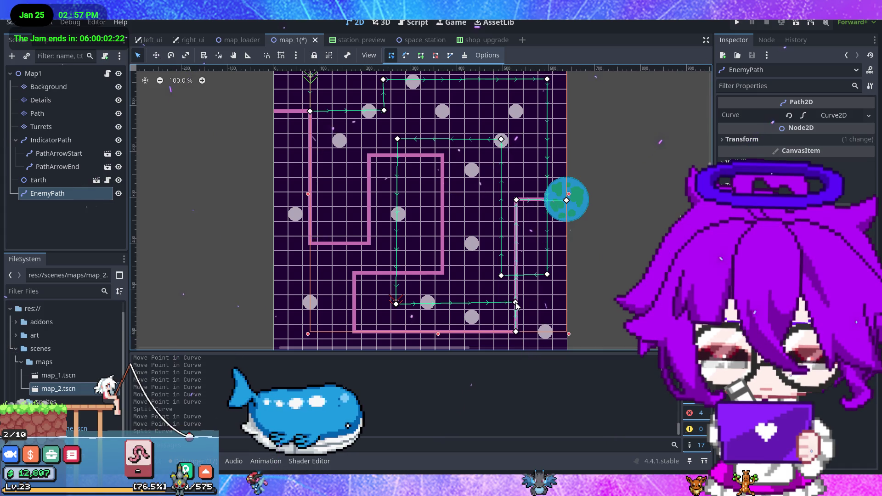
pyautogui.moveTo(518, 201)
pyautogui.mouseDown()
pyautogui.moveTo(499, 239)
pyautogui.moveTo(414, 317)
pyautogui.moveTo(311, 331)
pyautogui.moveTo(324, 334)
pyautogui.mouseUp()
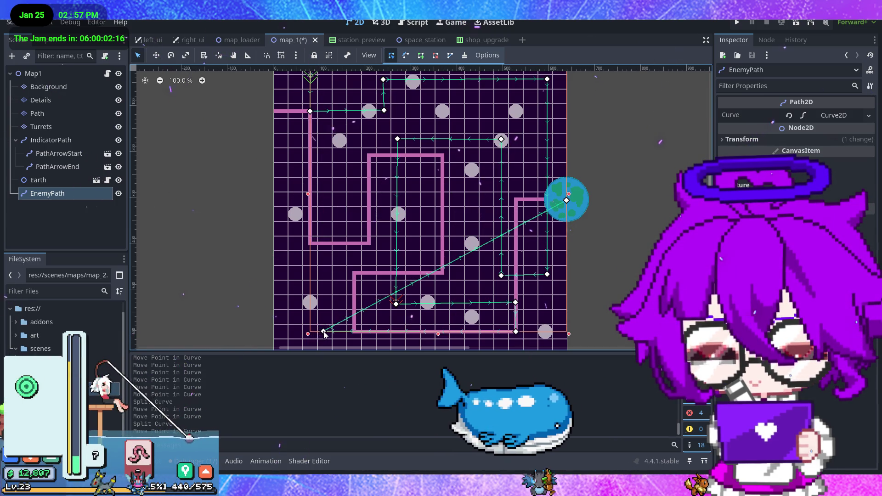
pyautogui.moveTo(568, 202)
pyautogui.mouseDown()
pyautogui.moveTo(312, 198)
pyautogui.moveTo(324, 199)
pyautogui.mouseUp()
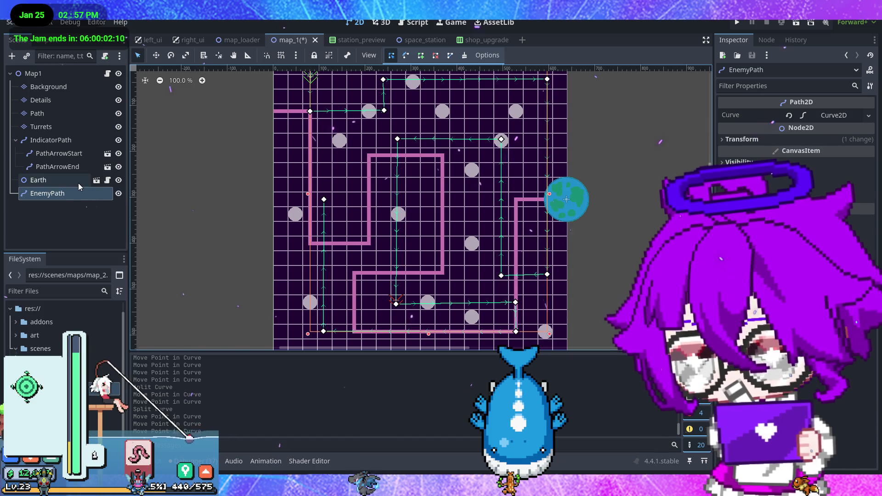
# Drag Earth left onto the enemy path's new end, then select the Path tile layer
pyautogui.click(38, 180)
pyautogui.moveTo(532, 190)
pyautogui.mouseDown()
pyautogui.moveTo(506, 182)
pyautogui.moveTo(340, 184)
pyautogui.moveTo(324, 198)
pyautogui.mouseUp()
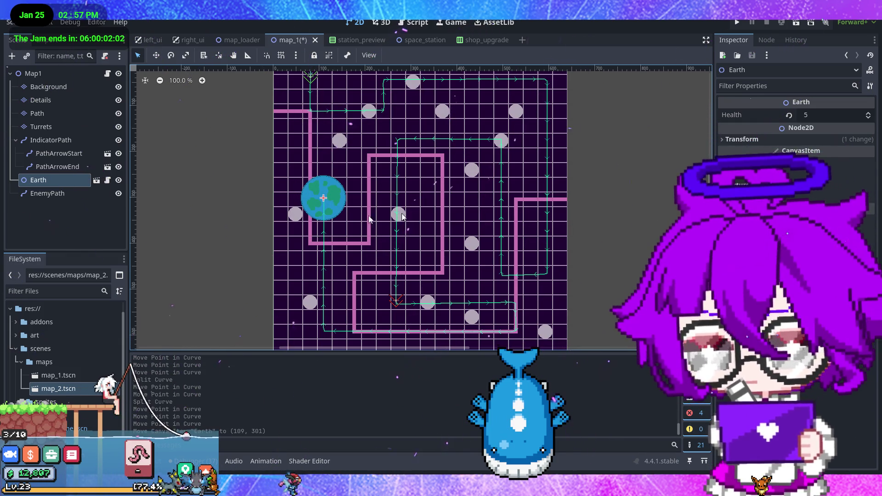
pyautogui.click(78, 115)
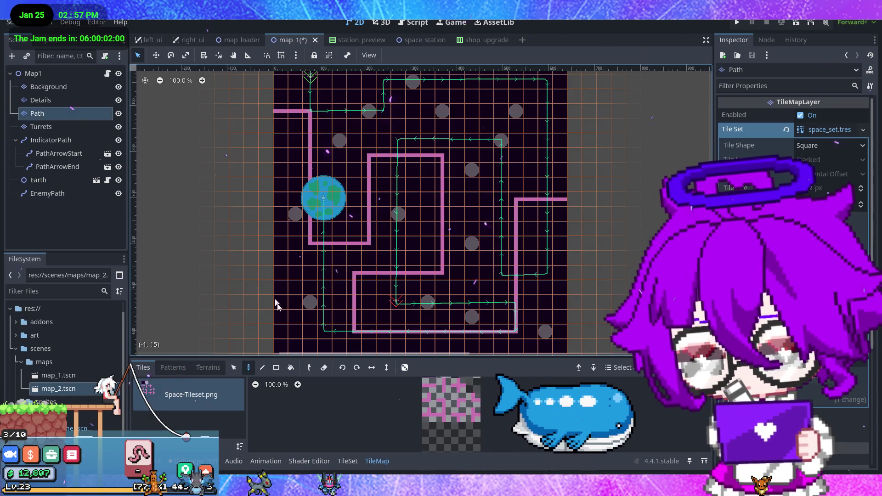
# Erase all the old pink path tiles from the Path layer
pyautogui.click(463, 422)
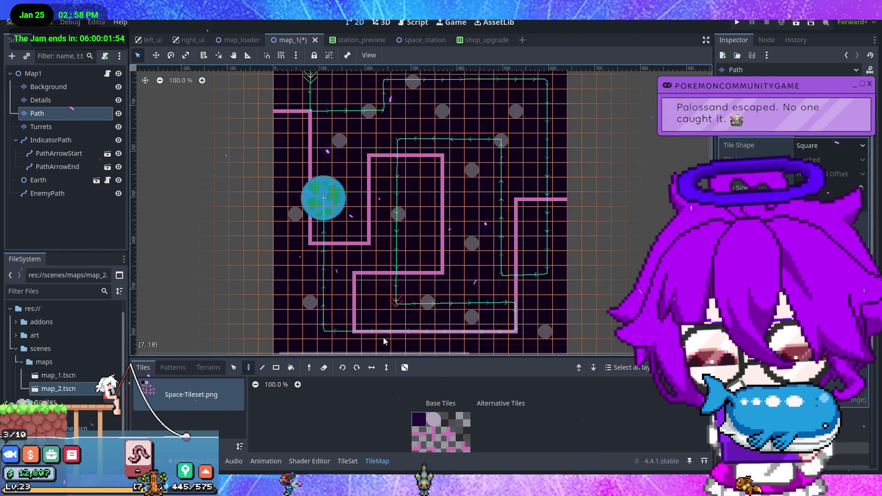
pyautogui.click(323, 370)
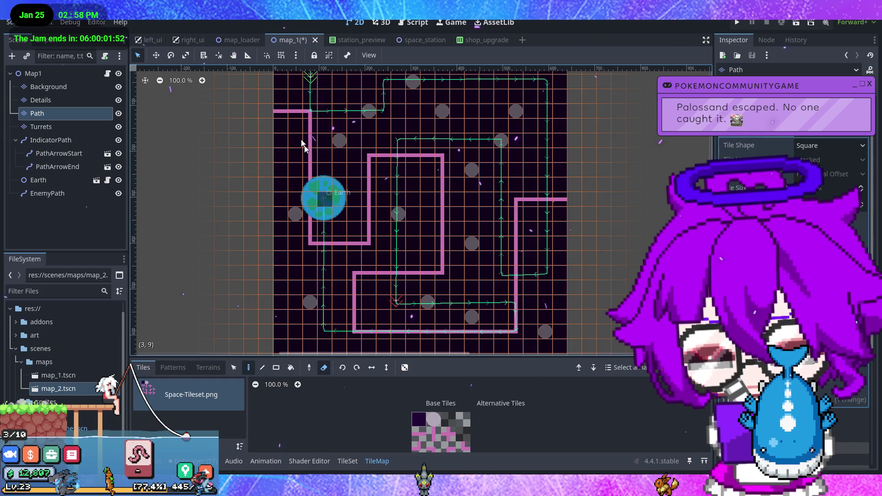
pyautogui.moveTo(278, 111)
pyautogui.mouseDown()
pyautogui.moveTo(363, 245)
pyautogui.moveTo(381, 158)
pyautogui.moveTo(456, 171)
pyautogui.moveTo(443, 217)
pyautogui.moveTo(449, 250)
pyautogui.moveTo(441, 252)
pyautogui.mouseUp()
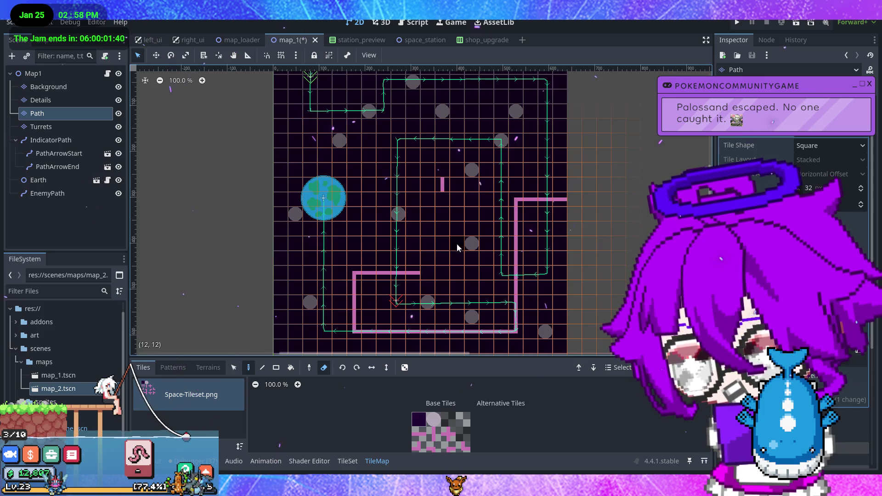
pyautogui.moveTo(428, 275); pyautogui.dragTo(334, 274)
pyautogui.moveTo(463, 340); pyautogui.dragTo(561, 205)
pyautogui.moveTo(515, 253); pyautogui.dragTo(426, 170)
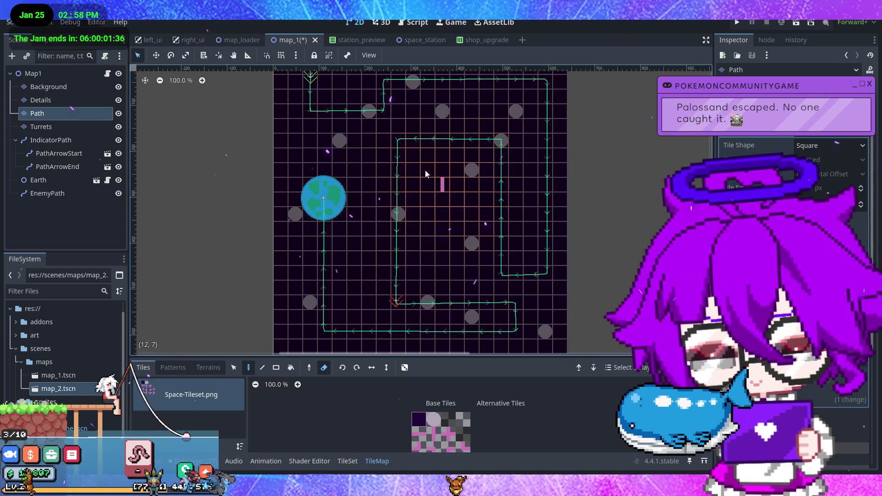
pyautogui.scroll(-2, 420, 161)
pyautogui.scroll(1, 428, 161)
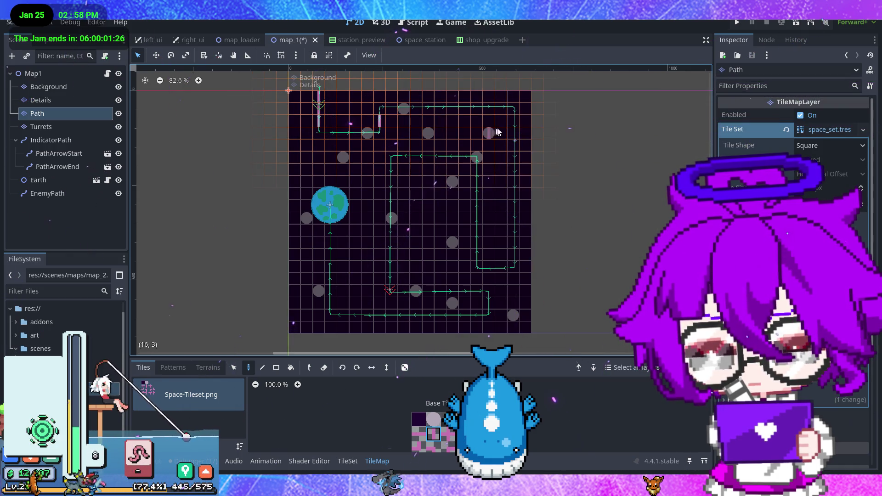
# Paint new pink path tiles down the right column, up the left, across the top and inner-loop corners
pyautogui.moveTo(517, 192); pyautogui.dragTo(519, 248)
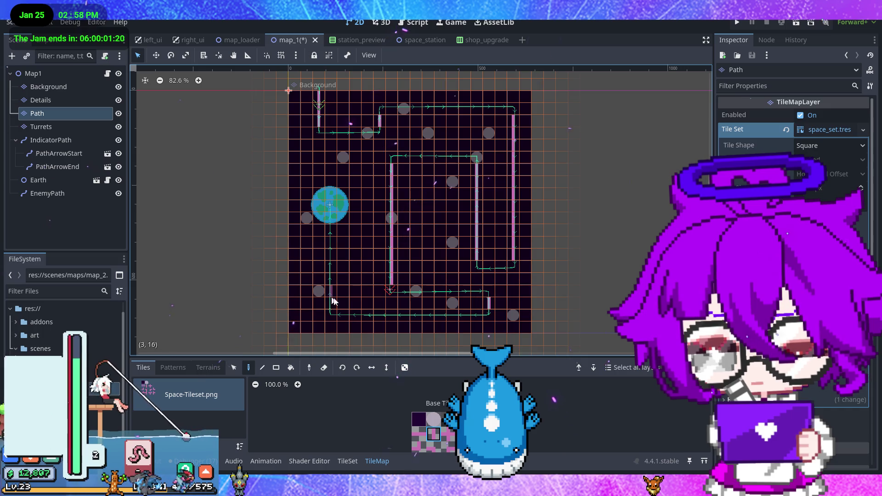
pyautogui.moveTo(334, 301); pyautogui.dragTo(332, 273)
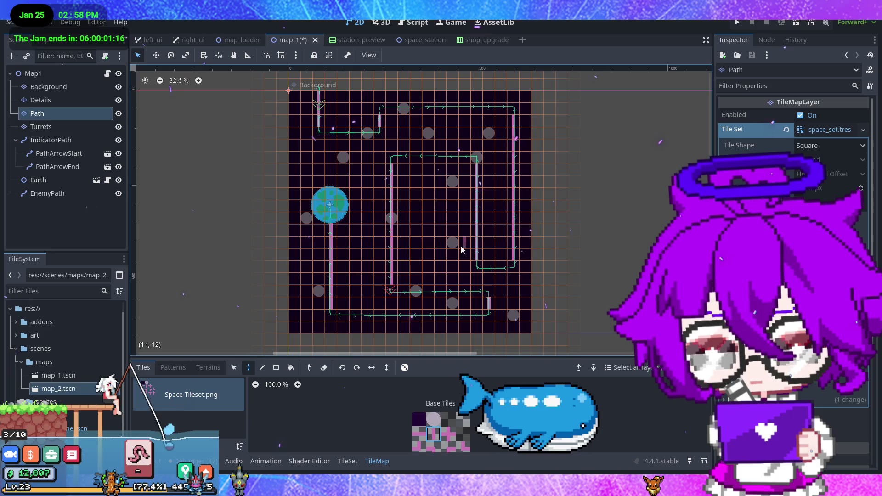
pyautogui.moveTo(331, 134)
pyautogui.mouseDown()
pyautogui.moveTo(364, 133)
pyautogui.moveTo(396, 110)
pyautogui.moveTo(495, 109)
pyautogui.moveTo(510, 165)
pyautogui.moveTo(501, 273)
pyautogui.mouseUp()
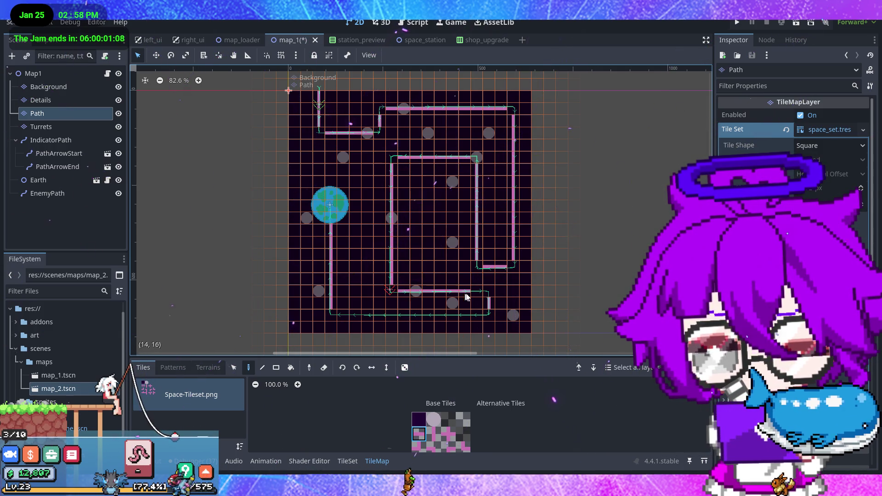
pyautogui.moveTo(360, 323); pyautogui.dragTo(346, 321)
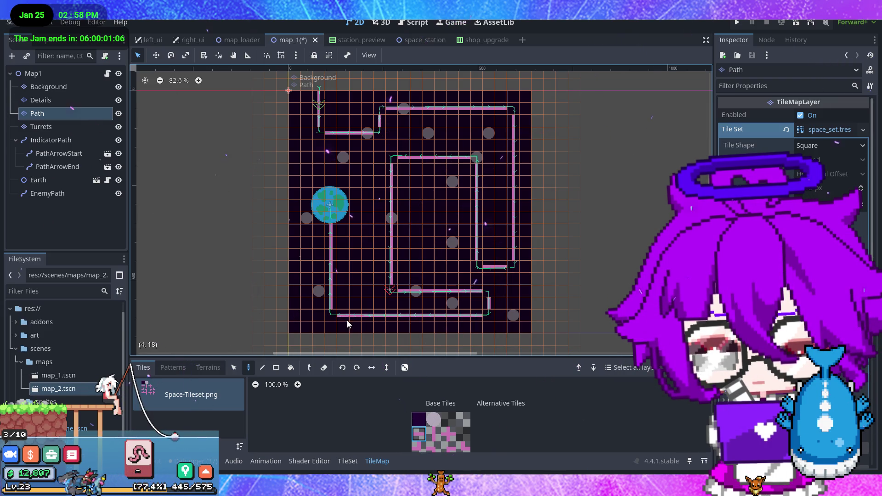
pyautogui.scroll(-2, 451, 437)
pyautogui.click(415, 417)
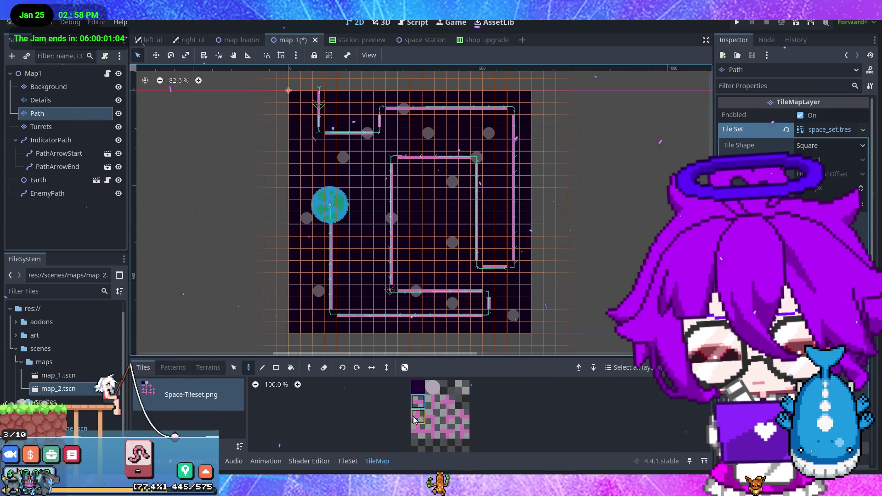
pyautogui.click(512, 267)
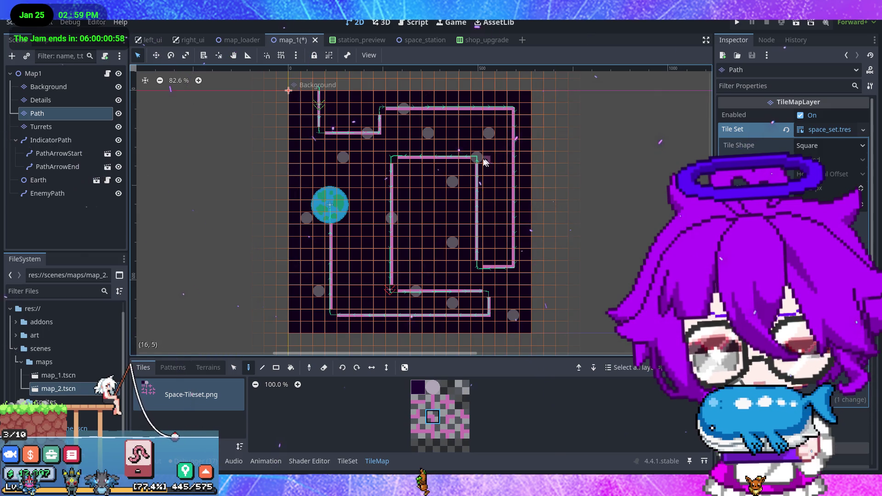
pyautogui.click(490, 291)
pyautogui.click(463, 417)
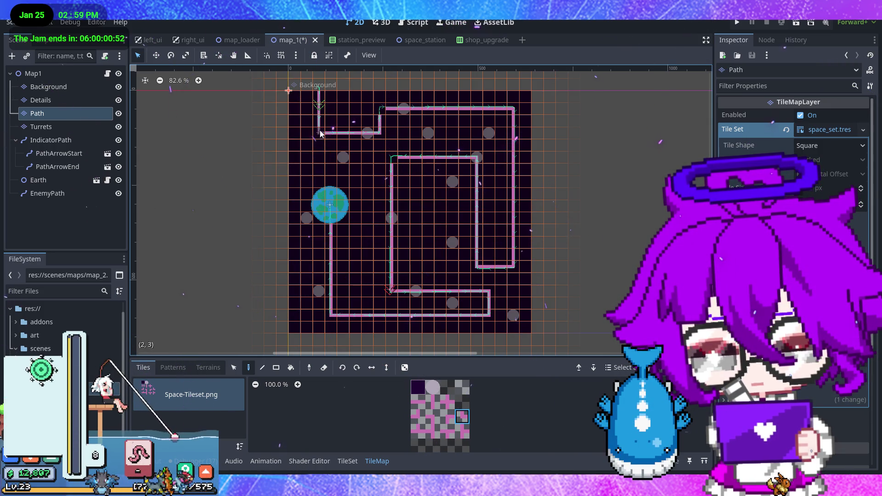
pyautogui.click(447, 416)
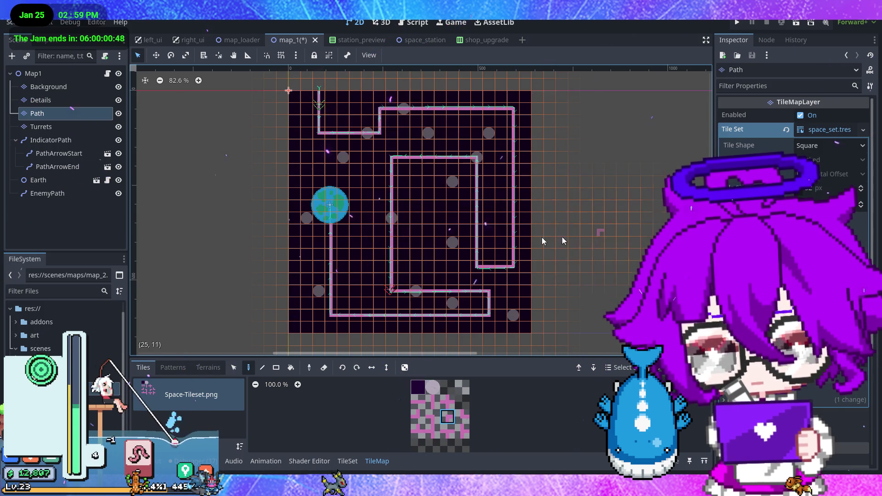
pyautogui.click(59, 91)
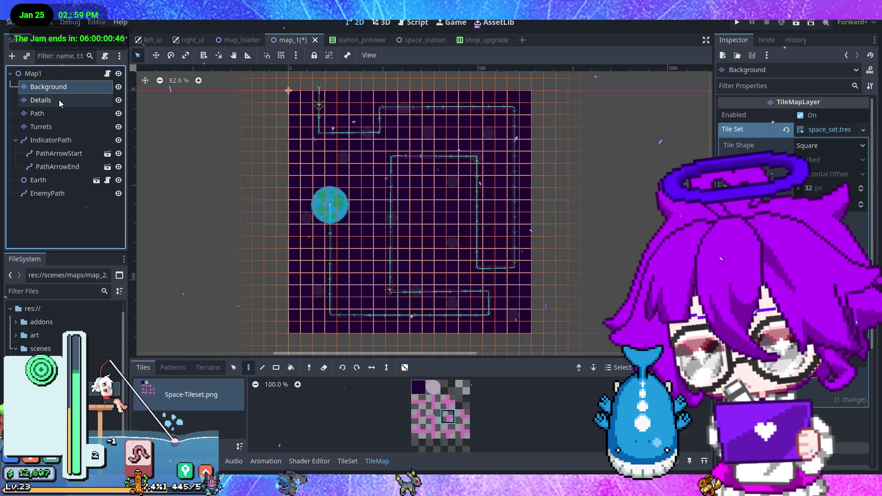
# On the Details layer, erase every old grey circle tile
pyautogui.click(59, 100)
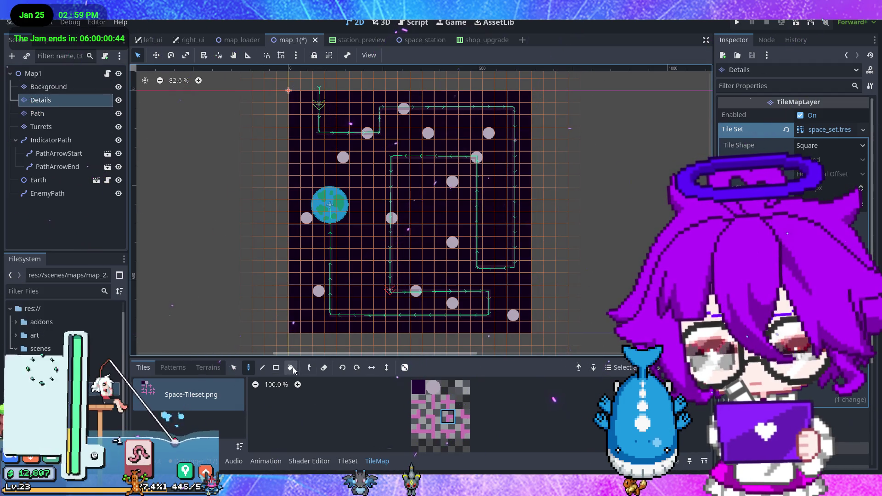
pyautogui.click(322, 368)
pyautogui.click(306, 218)
pyautogui.click(343, 157)
pyautogui.click(404, 109)
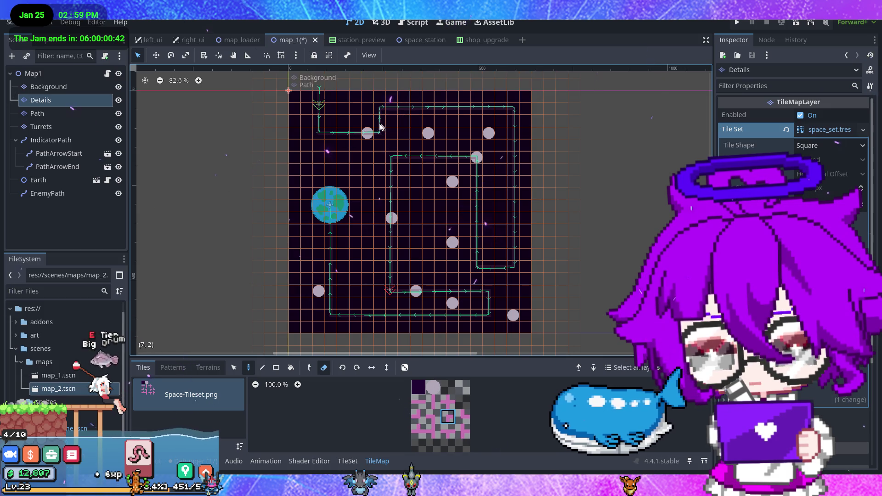
pyautogui.click(367, 133)
pyautogui.click(428, 133)
pyautogui.click(489, 134)
pyautogui.click(476, 158)
pyautogui.click(392, 218)
pyautogui.click(453, 182)
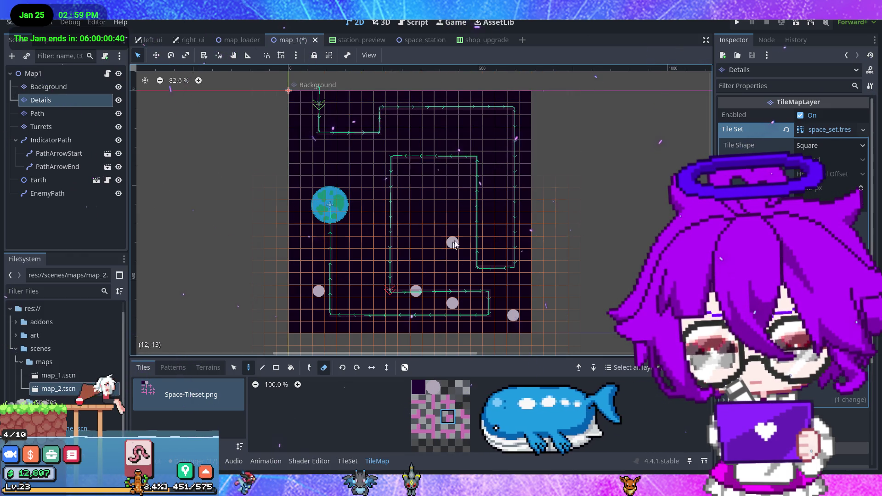
pyautogui.click(453, 242)
pyautogui.click(415, 291)
pyautogui.click(453, 303)
pyautogui.click(513, 316)
pyautogui.click(319, 291)
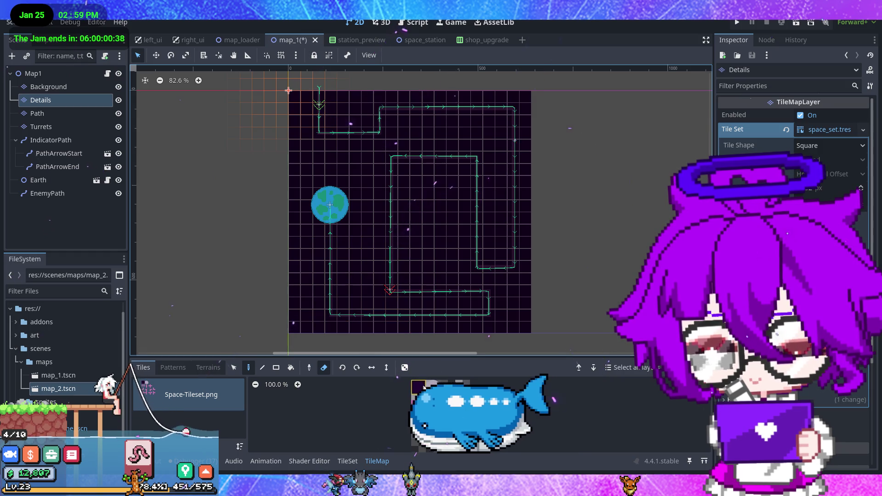
# Paint new circle tiles in the open gaps around the rerouted path
pyautogui.click(425, 386)
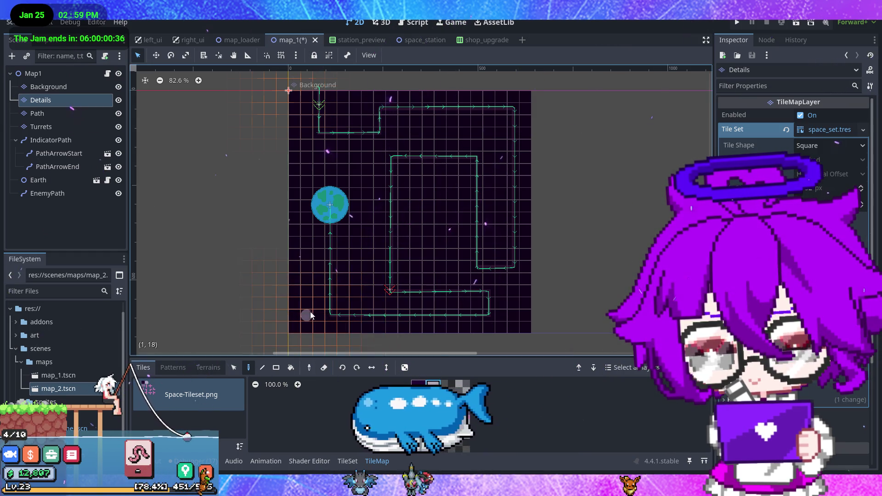
pyautogui.click(306, 315)
pyautogui.click(358, 279)
pyautogui.click(308, 254)
pyautogui.click(416, 266)
pyautogui.click(510, 306)
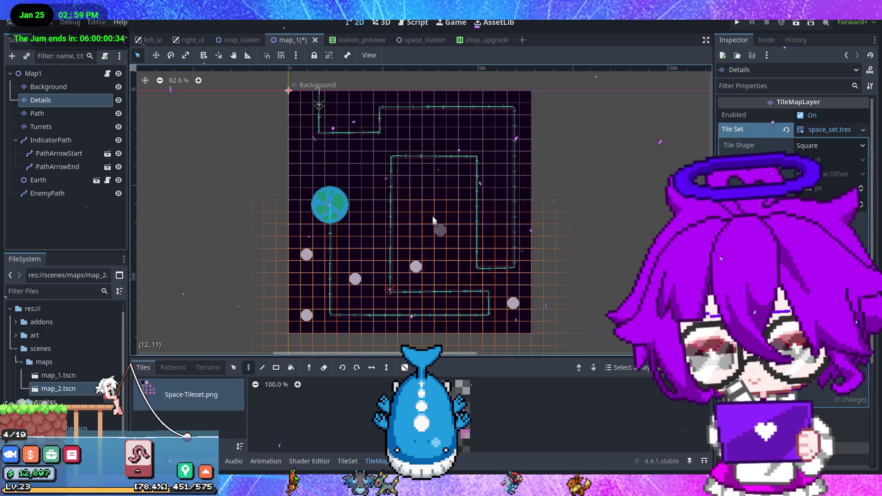
pyautogui.click(431, 220)
pyautogui.click(391, 134)
pyautogui.click(404, 133)
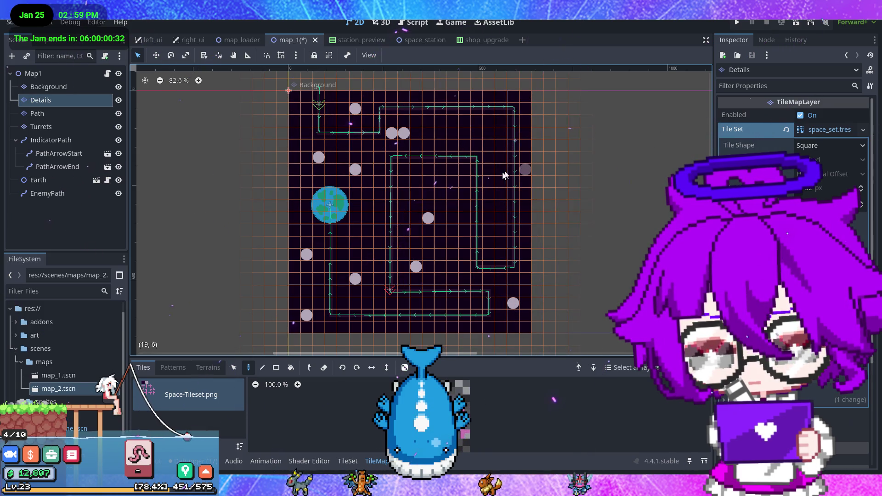
pyautogui.click(514, 280)
pyautogui.click(370, 231)
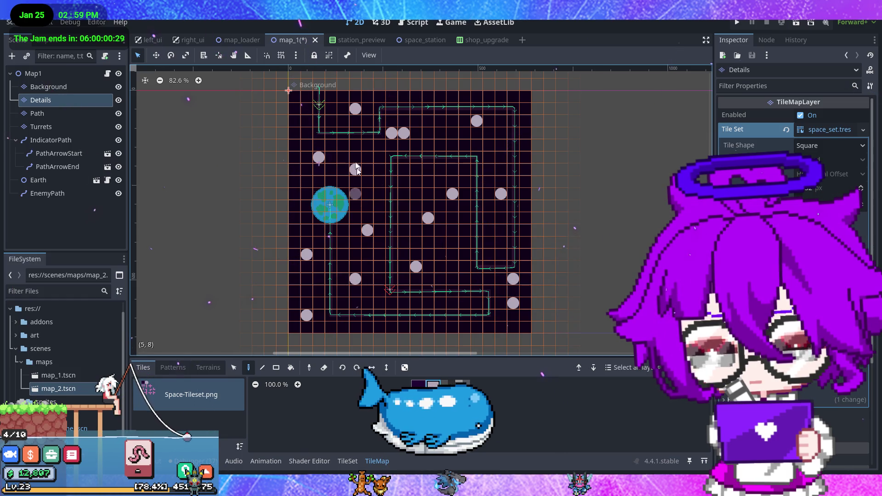
pyautogui.click(463, 257)
pyautogui.click(404, 170)
pyautogui.click(454, 305)
pyautogui.click(502, 328)
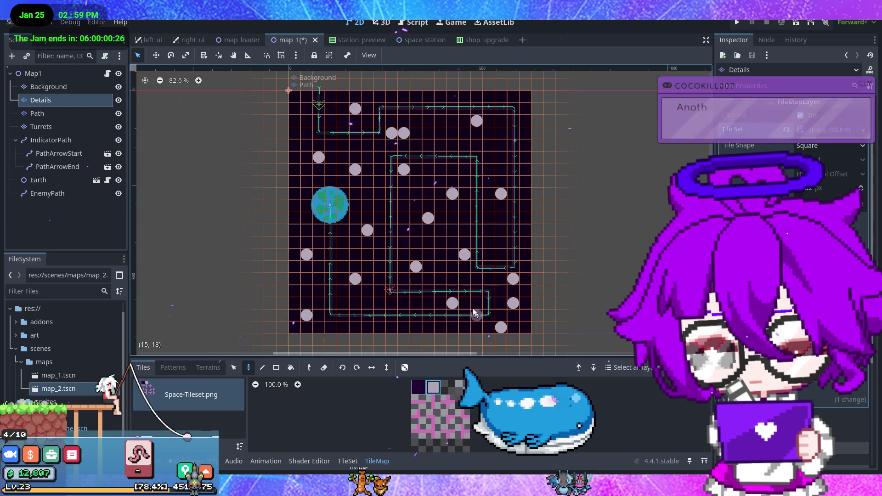
pyautogui.click(477, 303)
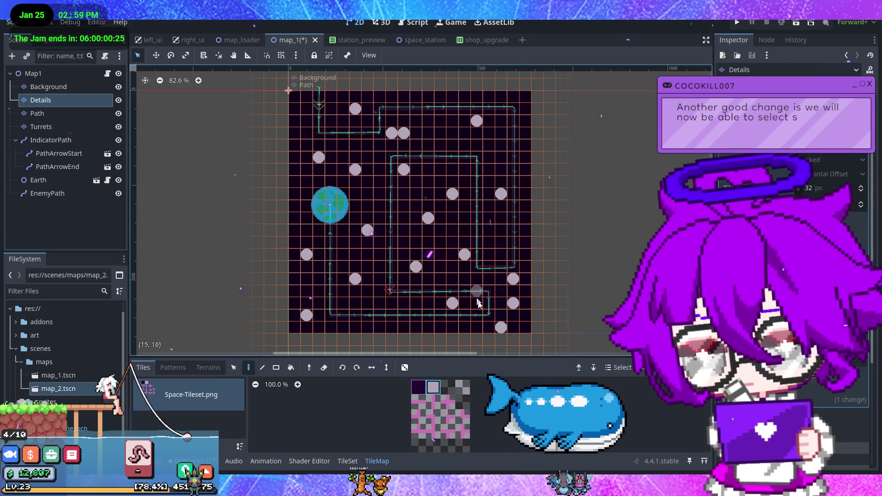
pyautogui.click(488, 258)
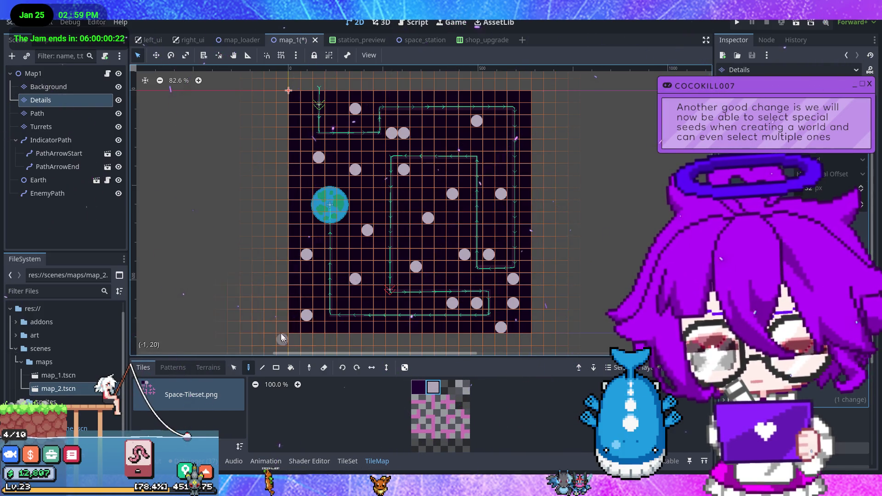
pyautogui.click(69, 115)
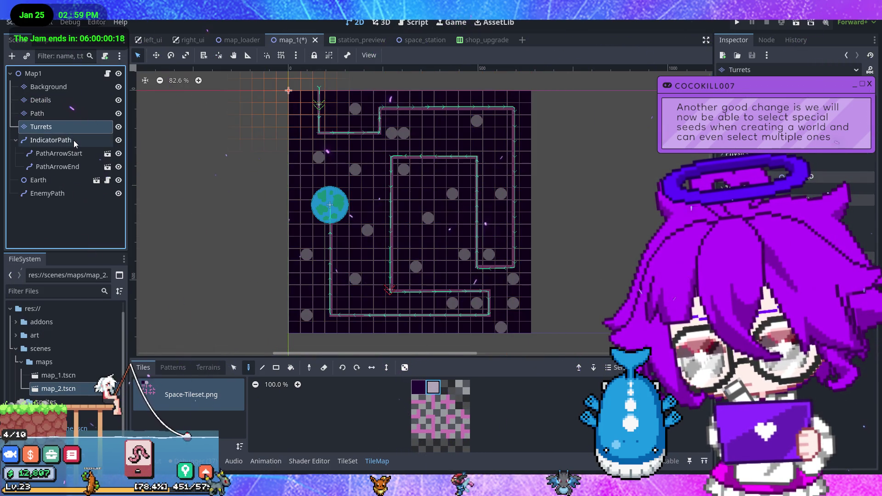
# Inspect the IndicatorPath, Earth and EnemyPath nodes to check their routes
pyautogui.click(73, 140)
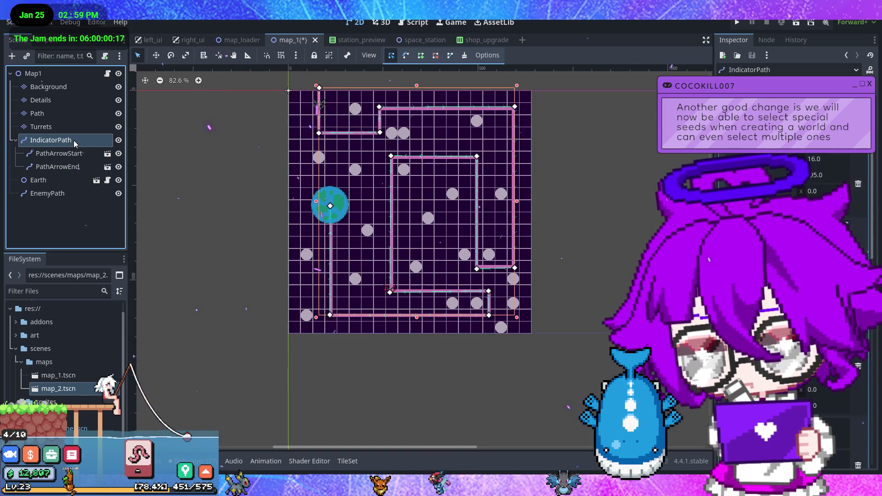
pyautogui.click(61, 198)
pyautogui.click(60, 182)
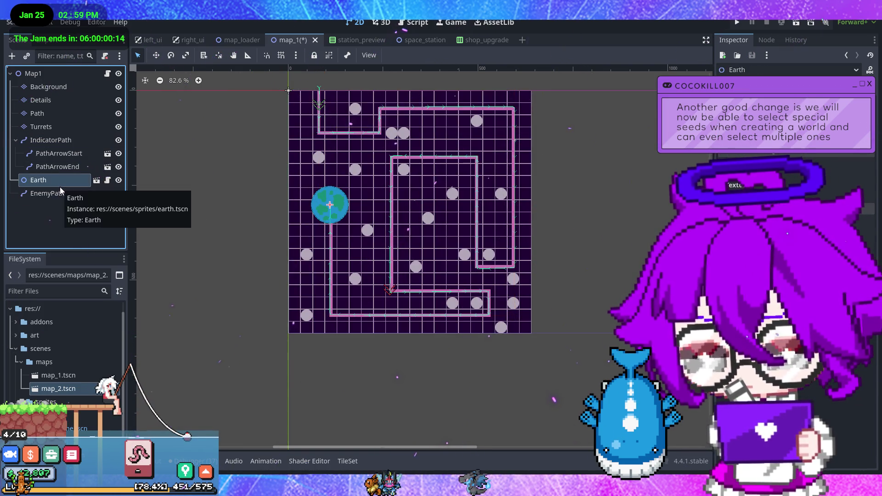
pyautogui.click(63, 196)
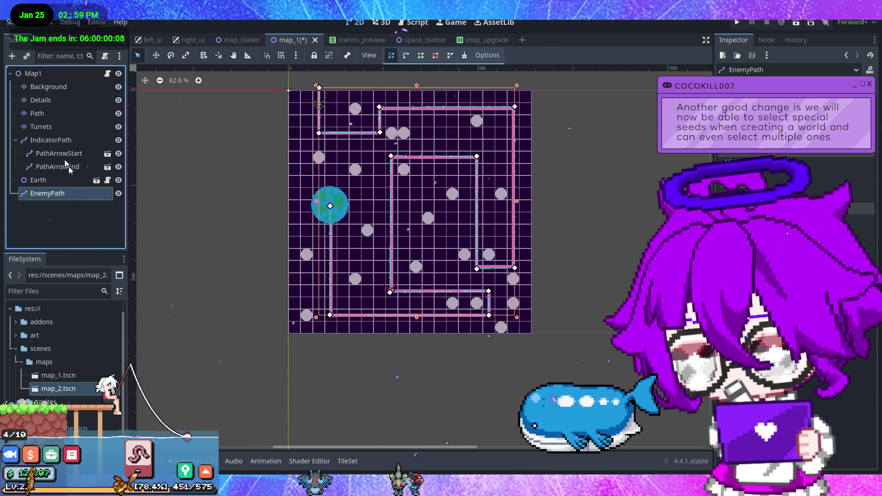
# Rename the Map1 root node to Map2 and save with Ctrl+S
pyautogui.doubleClick(49, 76)
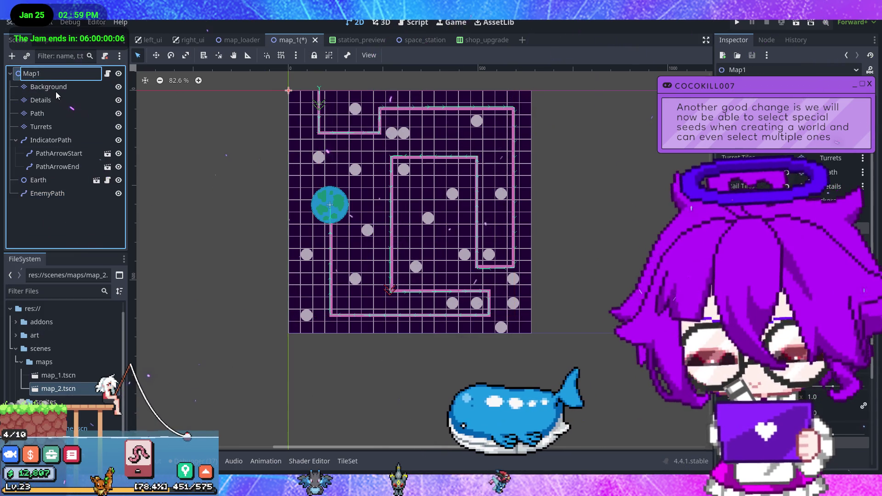
pyautogui.press('BackSpace')
pyautogui.write('2')
pyautogui.press('Return')
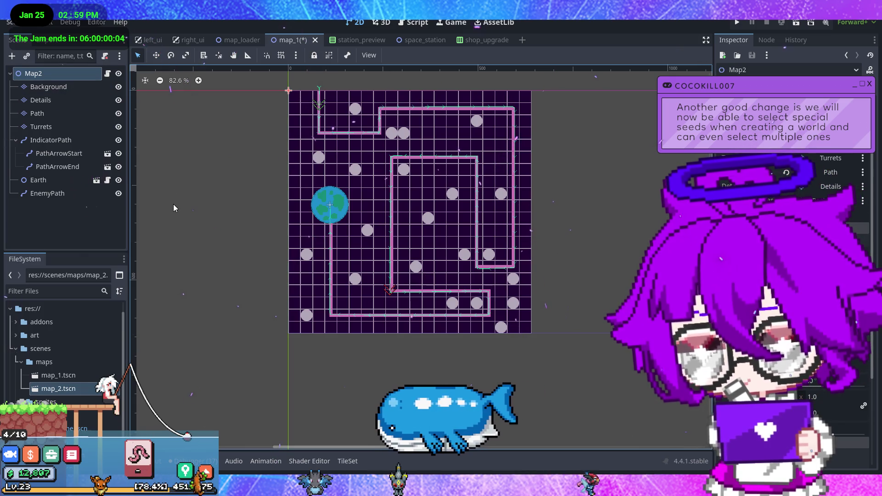
pyautogui.hotkey('ctrl', 's')
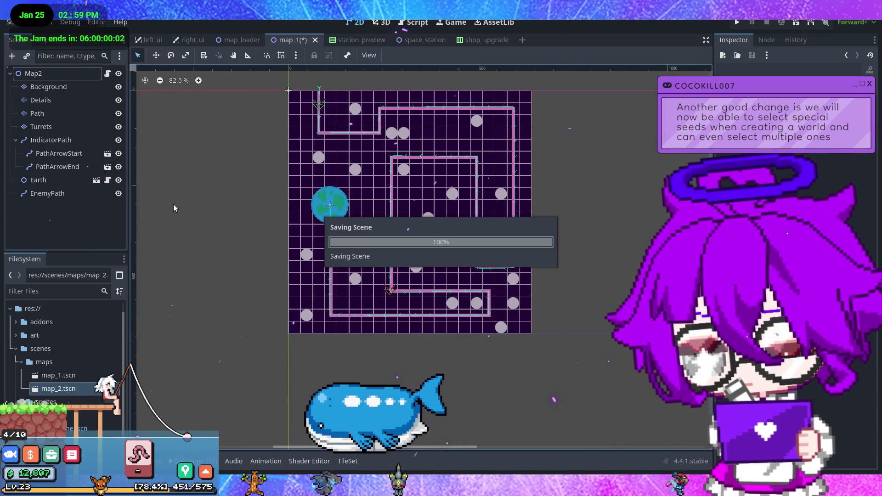
# Open map_2.tscn in its own tab and return to the map_loader scene
pyautogui.click(70, 375)
pyautogui.doubleClick(73, 389)
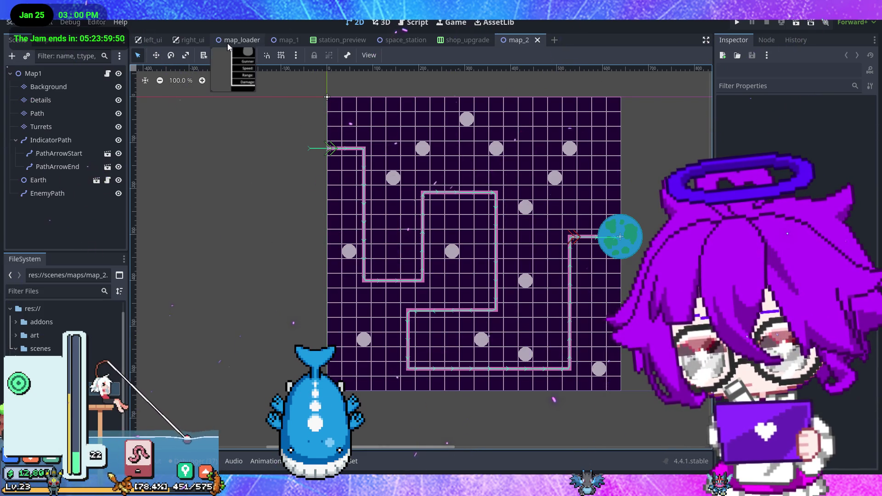
pyautogui.click(239, 42)
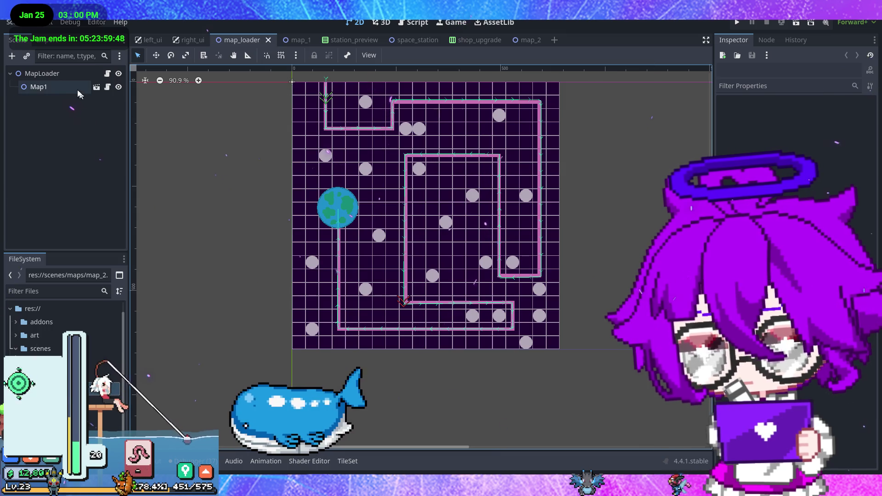
# Duplicate Map1 into a Map2 node under MapLoader and hide it
pyautogui.click(76, 87)
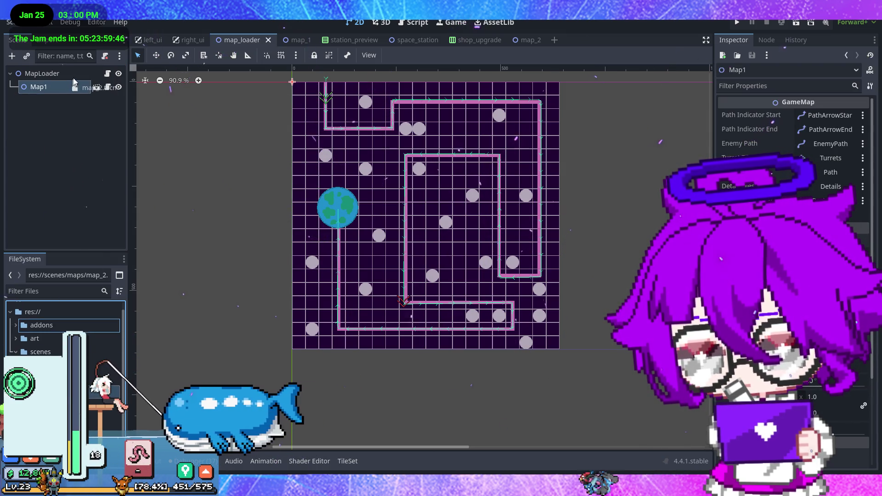
pyautogui.hotkey('ctrl', 'd')
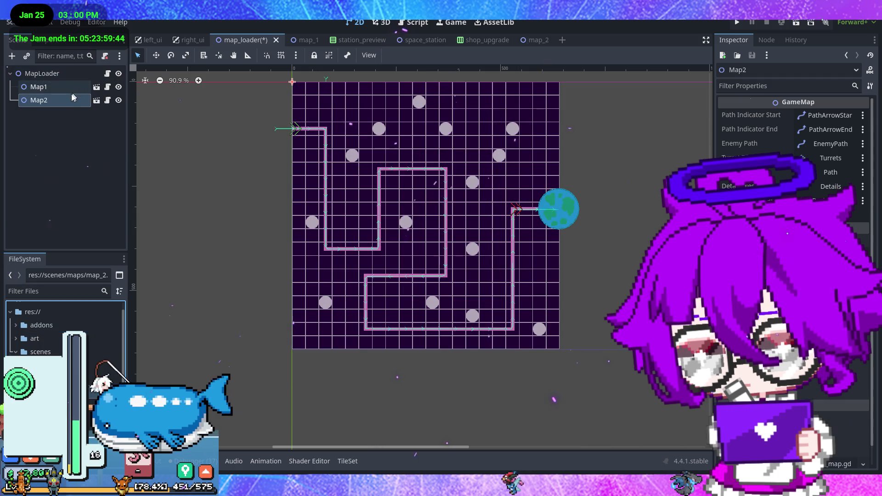
pyautogui.click(68, 87)
pyautogui.click(68, 100)
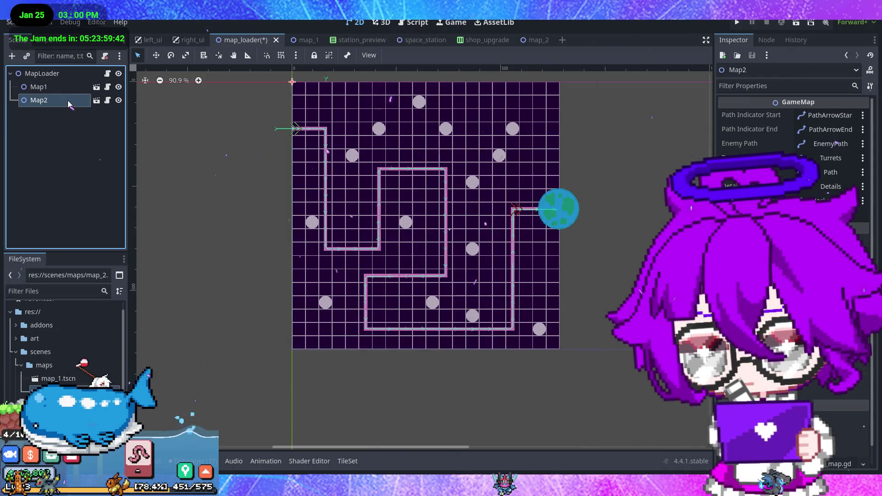
pyautogui.click(118, 102)
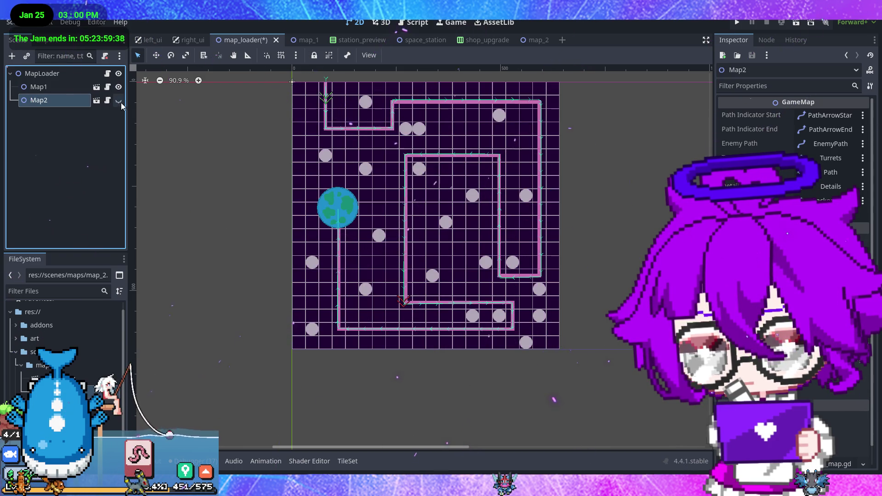
# Delete the Map2 node, save map_loader with only Map1, and launch a playtest
pyautogui.doubleClick(70, 103)
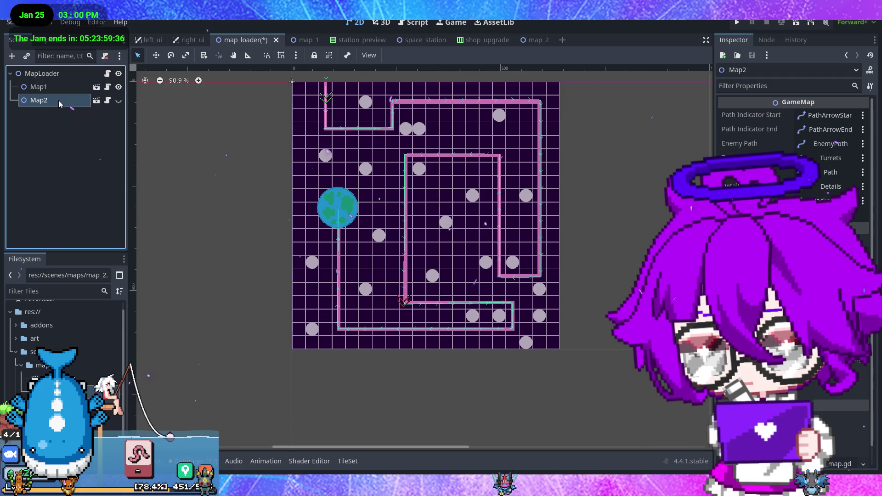
pyautogui.rightClick(58, 100)
pyautogui.click(188, 429)
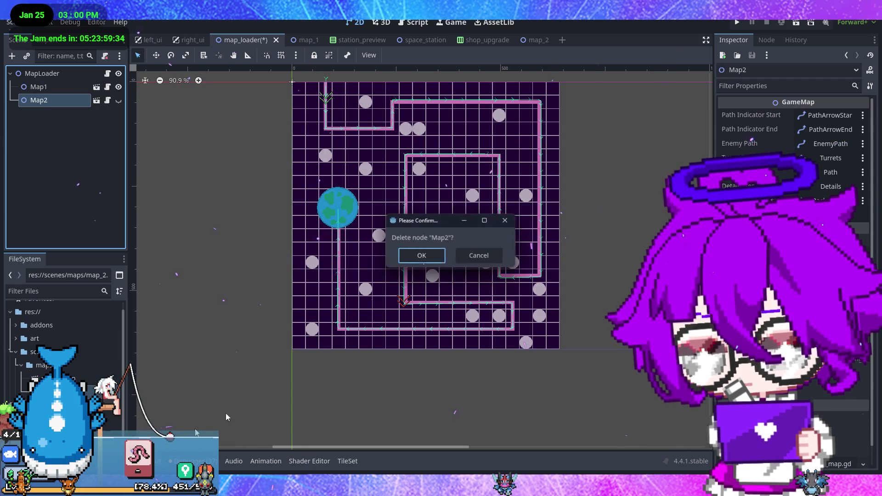
pyautogui.click(415, 260)
pyautogui.hotkey('ctrl', 's')
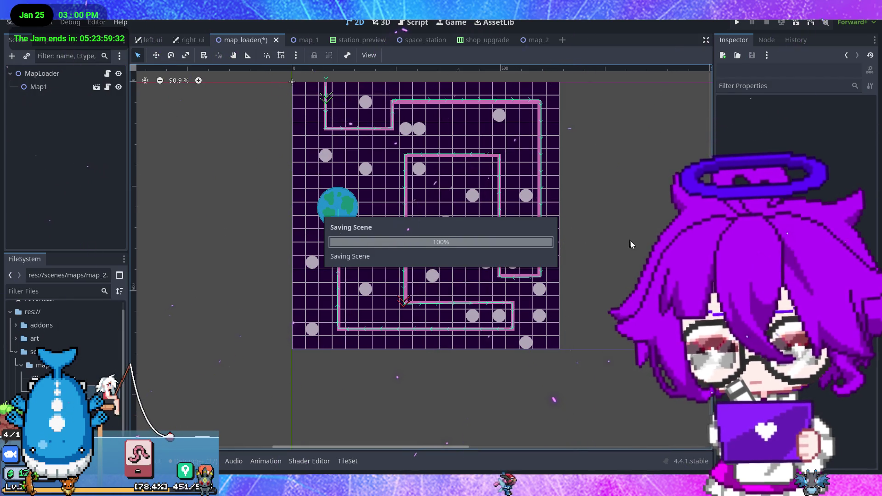
pyautogui.click(737, 22)
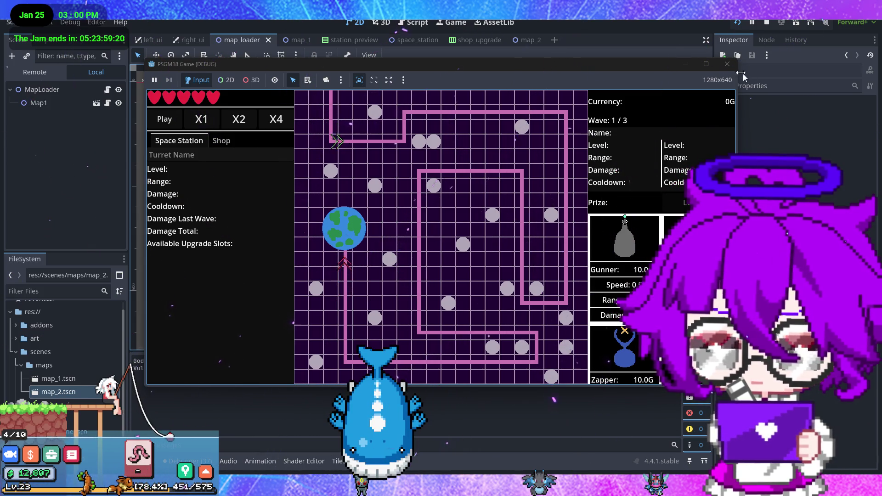
# Stop the test run and switch to the map_1 tab showing the Map2 root
pyautogui.click(727, 63)
pyautogui.scroll(5, 478, 133)
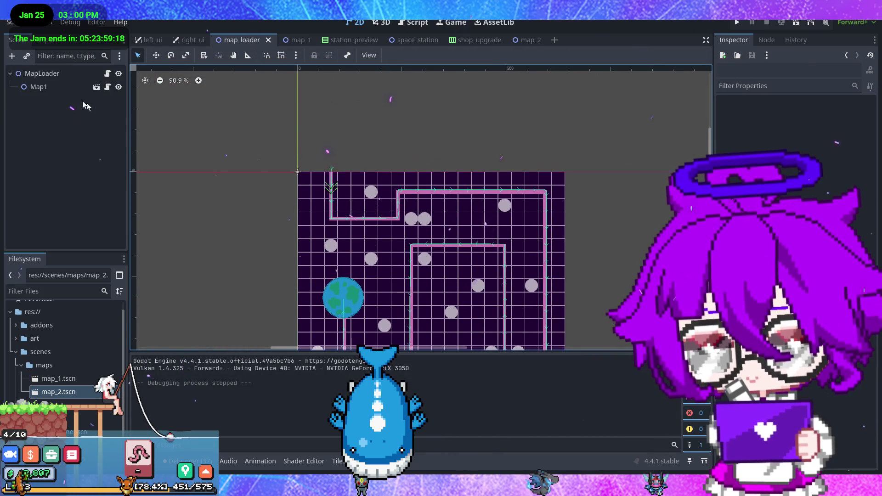
pyautogui.click(296, 40)
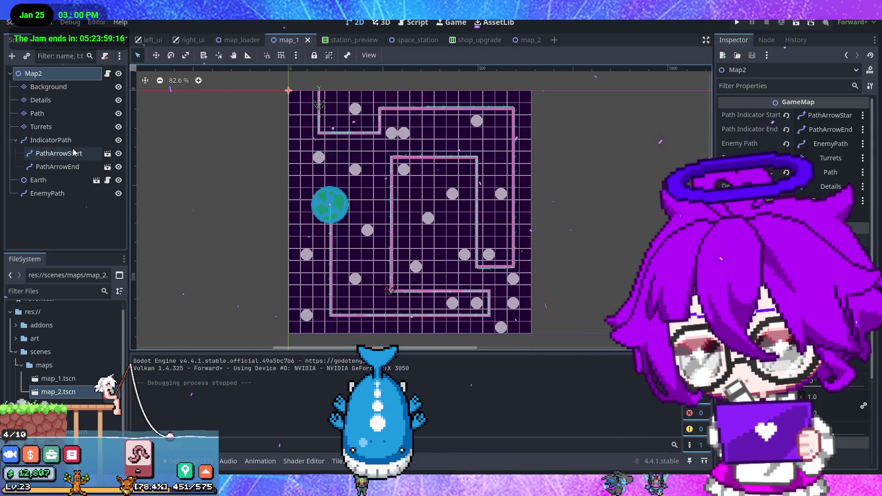
# Raise EnemyPath's top starting point to the map's top edge
pyautogui.click(70, 193)
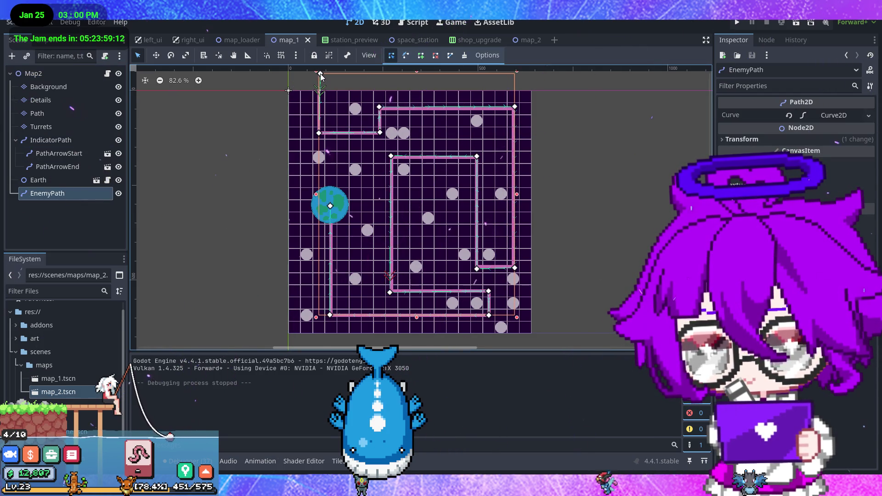
pyautogui.click(320, 75)
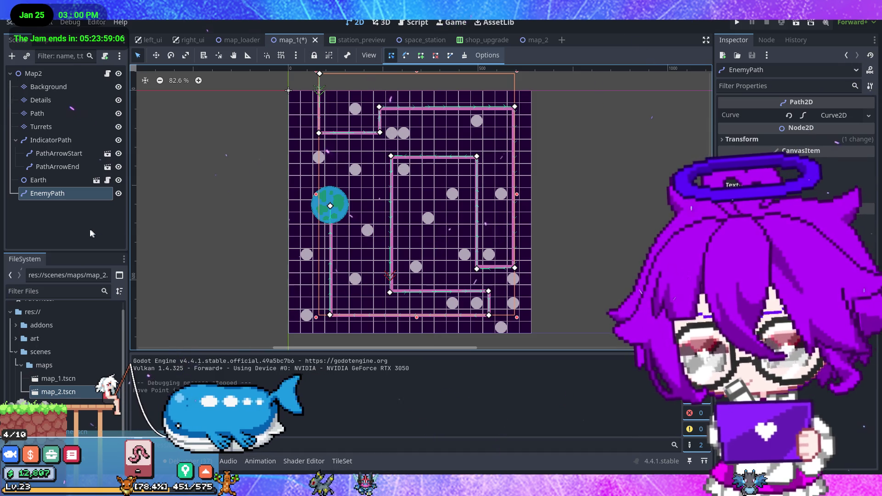
pyautogui.click(83, 154)
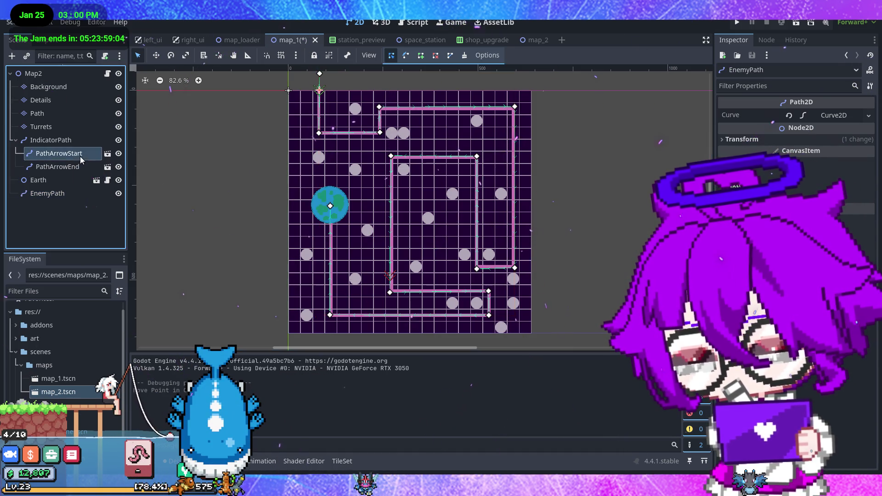
pyautogui.click(81, 166)
# Switch back and forth between PathArrowStart and PathArrowEnd to compare their settings
pyautogui.click(85, 154)
pyautogui.click(80, 166)
pyautogui.click(84, 155)
pyautogui.click(82, 167)
pyautogui.click(83, 155)
pyautogui.click(85, 164)
pyautogui.click(85, 156)
# Playtest with F5, watch ships enter along the raised top path, then stop
pyautogui.click(82, 168)
pyautogui.click(85, 157)
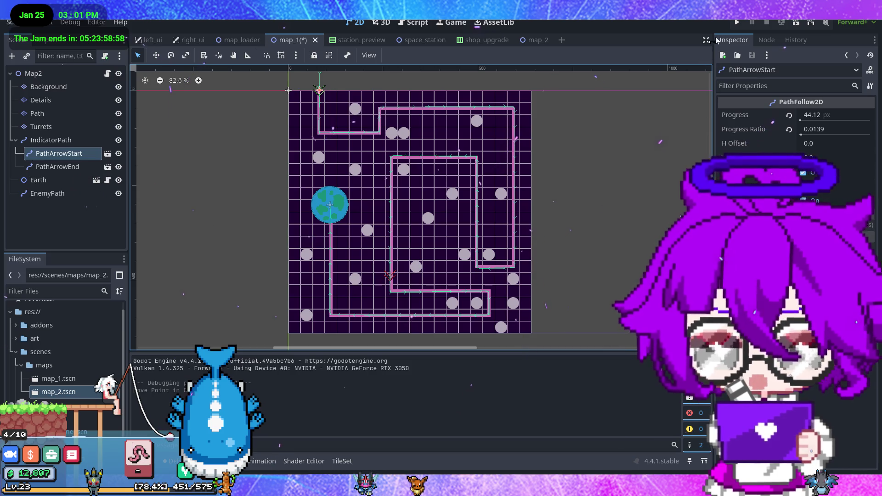
pyautogui.press('F5')
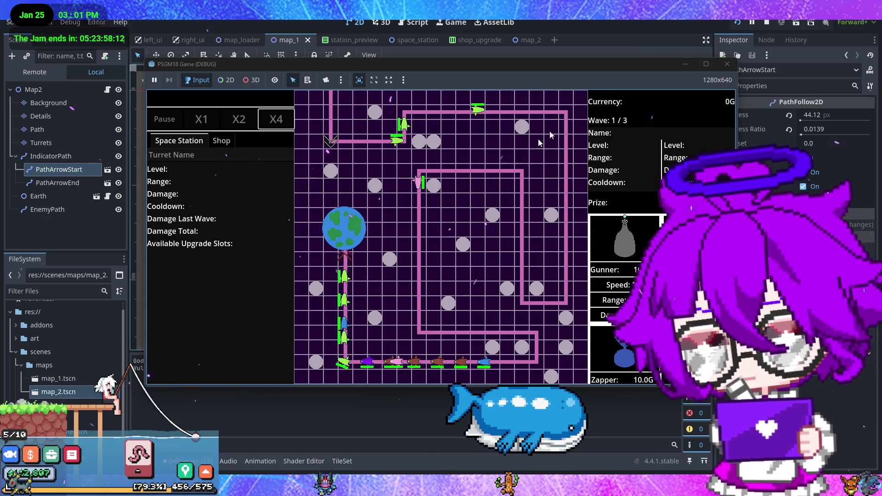
pyautogui.click(727, 64)
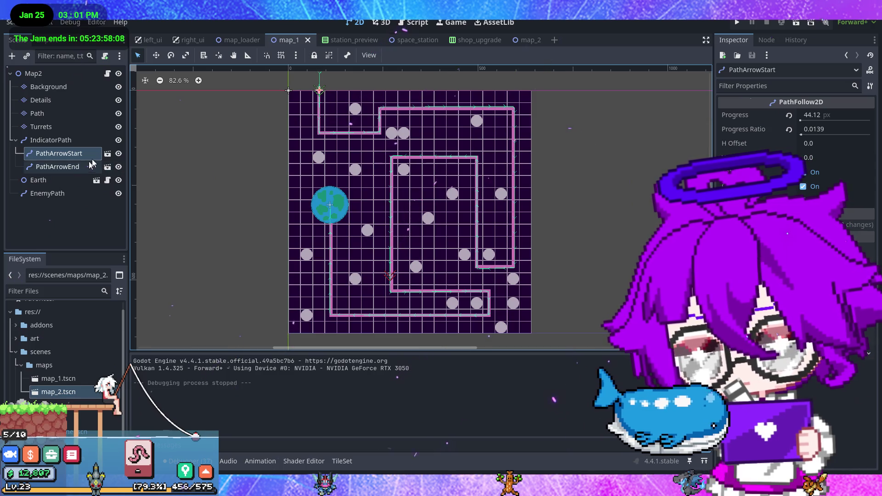
# Select PathArrowEnd in Map2 and open its game_map.gd script
pyautogui.click(248, 40)
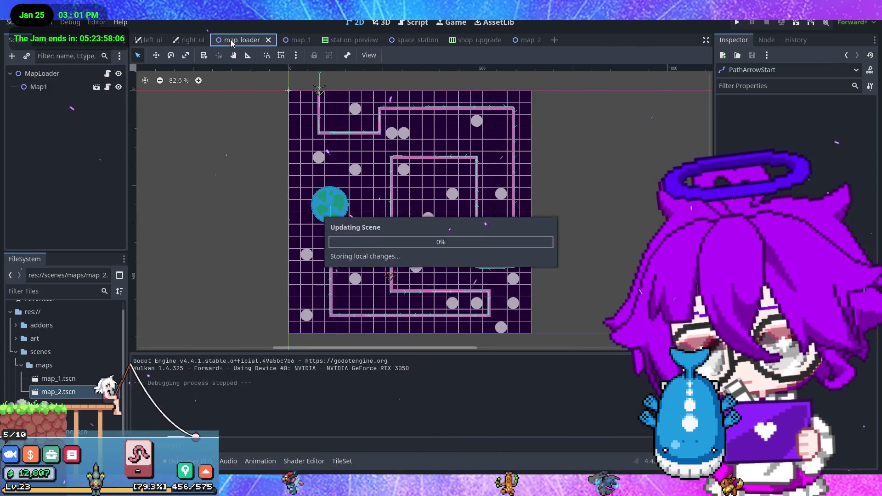
pyautogui.click(99, 87)
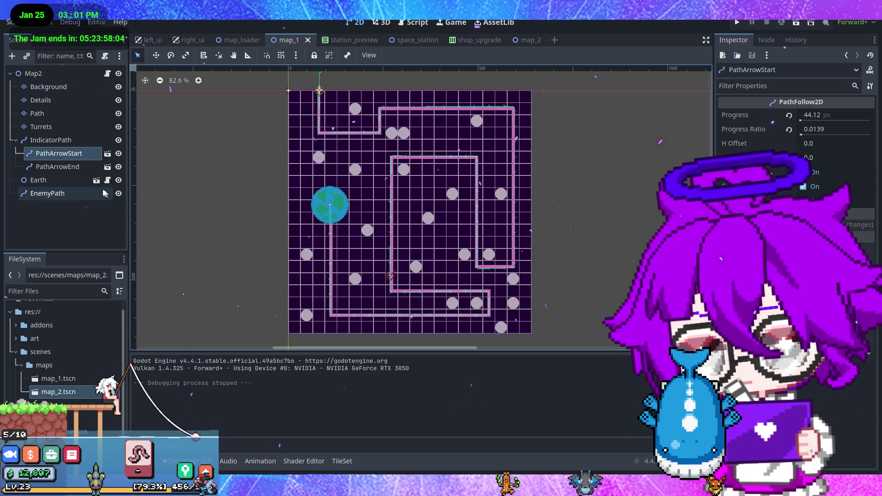
pyautogui.click(76, 171)
pyautogui.scroll(2, 408, 275)
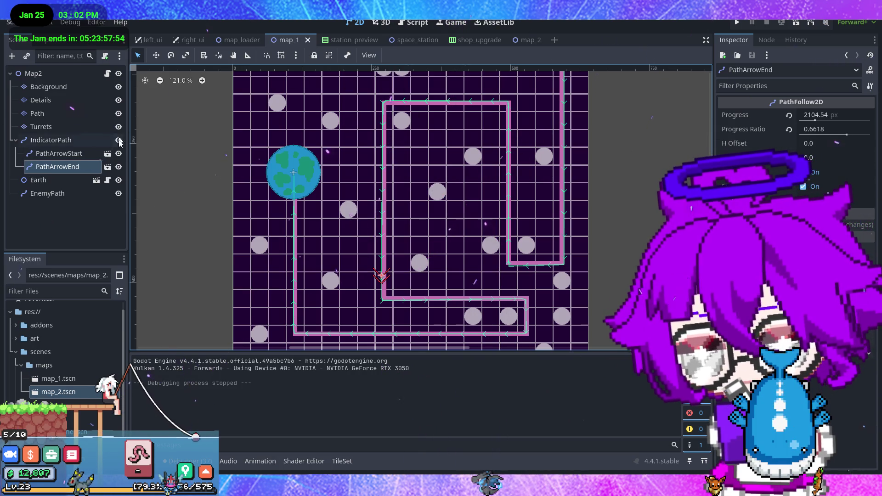
pyautogui.click(107, 74)
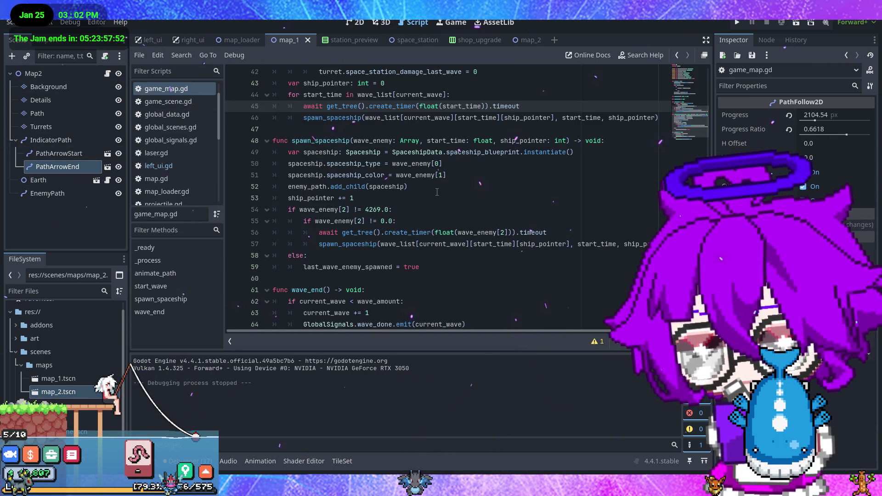
# Fold start_wave and spawn_spaceship and unfold animate_path in game_map.gd
pyautogui.scroll(1, 475, 179)
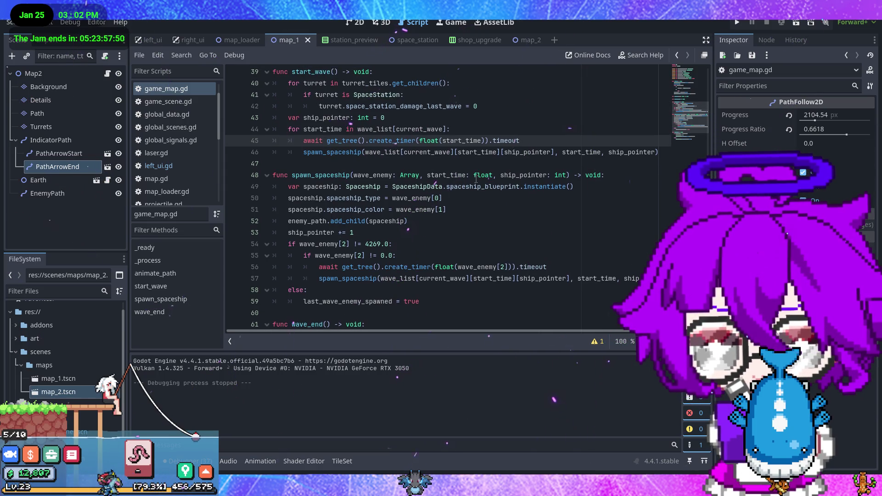
pyautogui.moveTo(475, 179)
pyautogui.scroll(11, 454, 240)
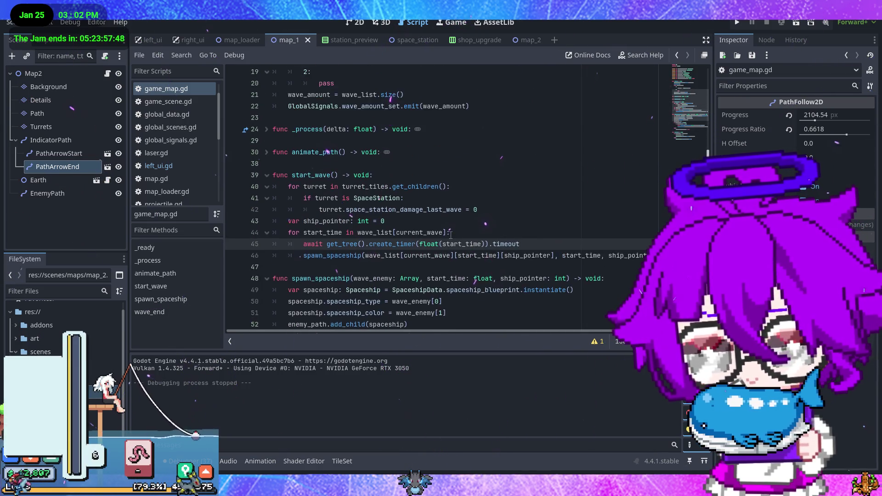
pyautogui.scroll(-3, 454, 233)
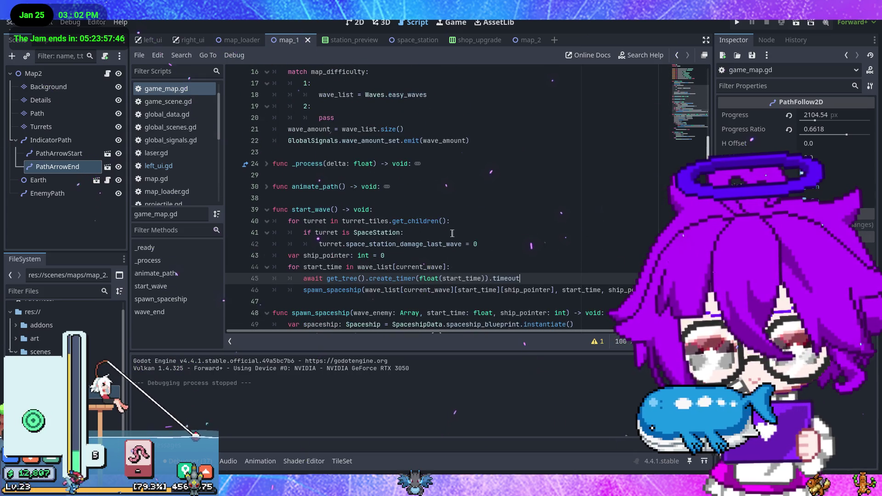
pyautogui.click(268, 209)
pyautogui.click(266, 232)
pyautogui.click(266, 187)
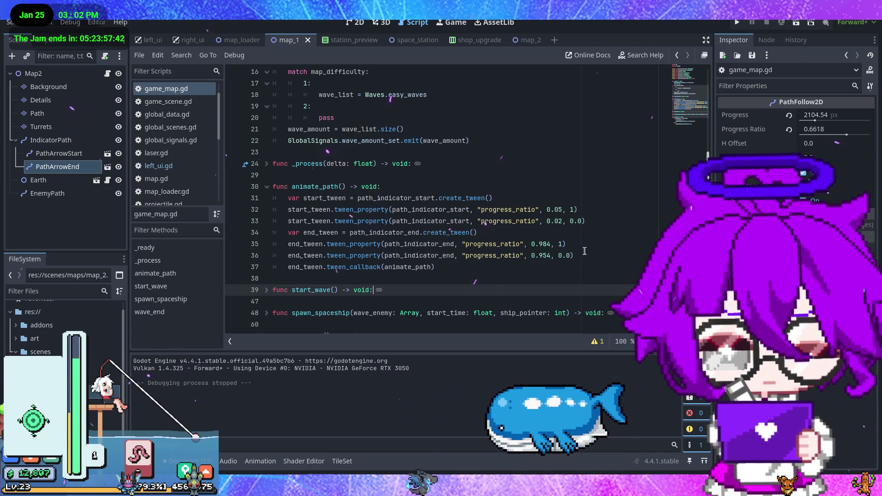
# Set PathArrowEnd's Progress Ratio to 0.954, then run the game to test the arrows
pyautogui.click(828, 129)
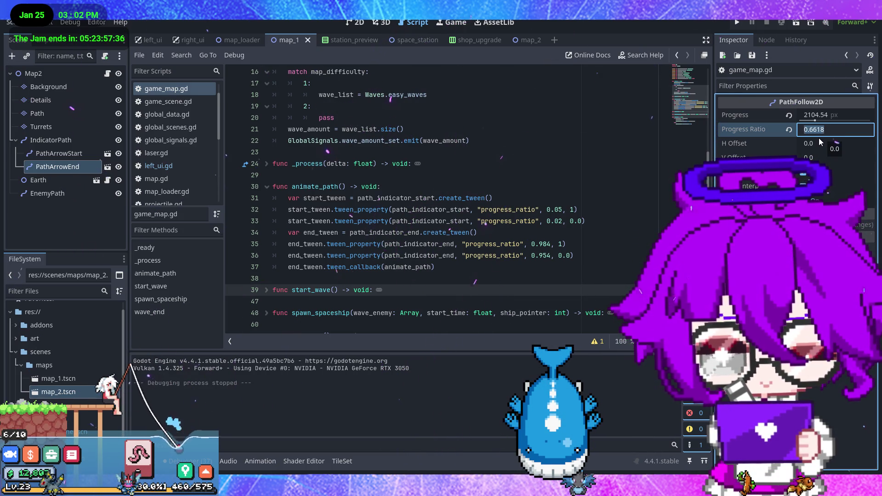
pyautogui.write('0')
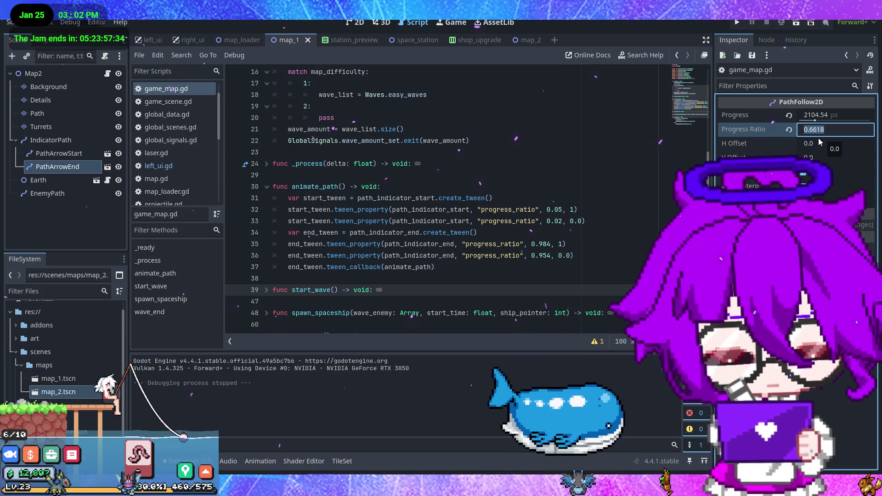
pyautogui.write('.')
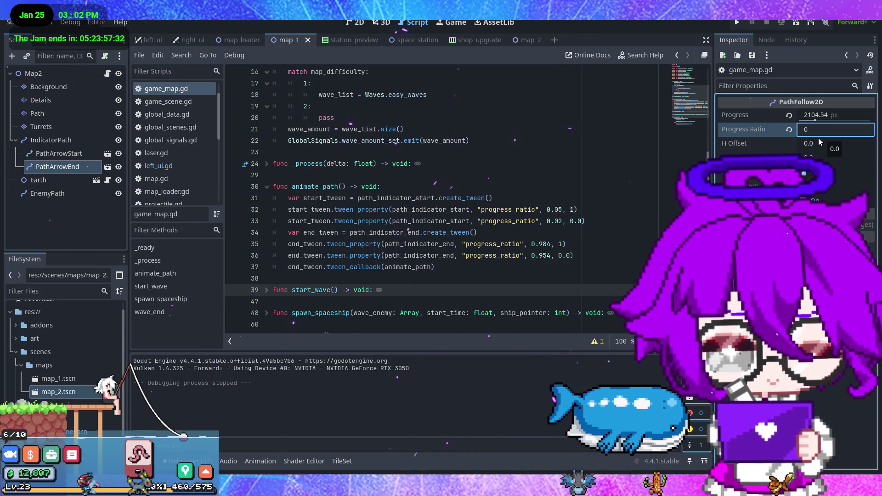
pyautogui.write('9')
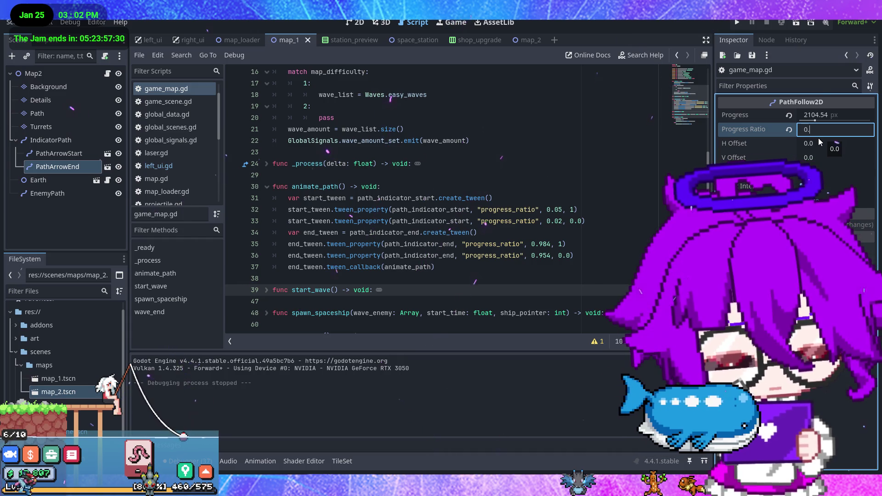
pyautogui.write('54')
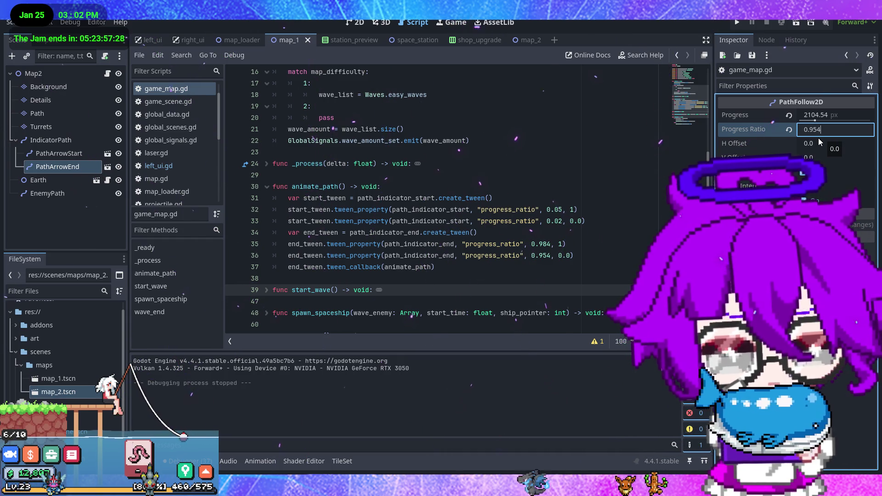
pyautogui.press('Return')
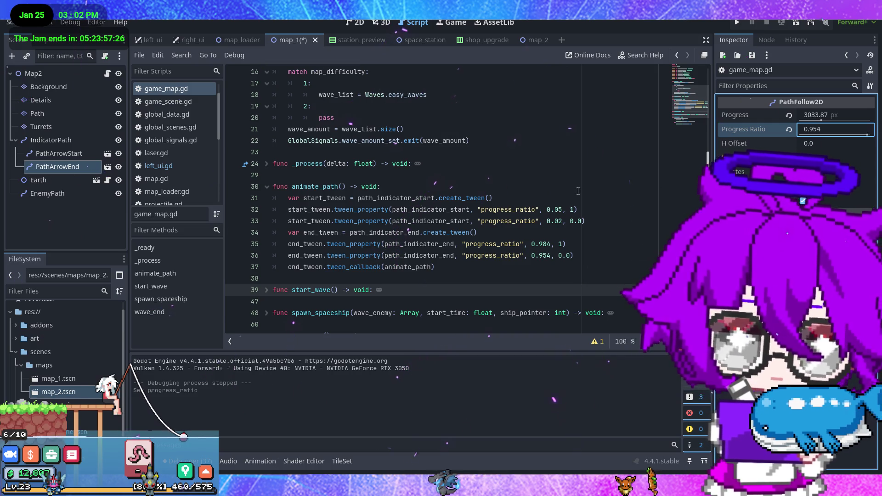
pyautogui.click(734, 22)
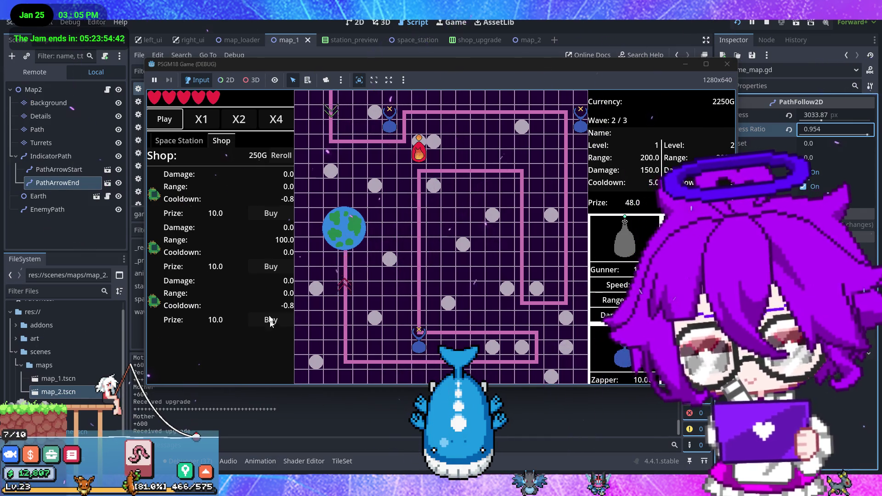
# Buy shop items and damage upgrades, rerolling the shop offers twice
pyautogui.click(277, 216)
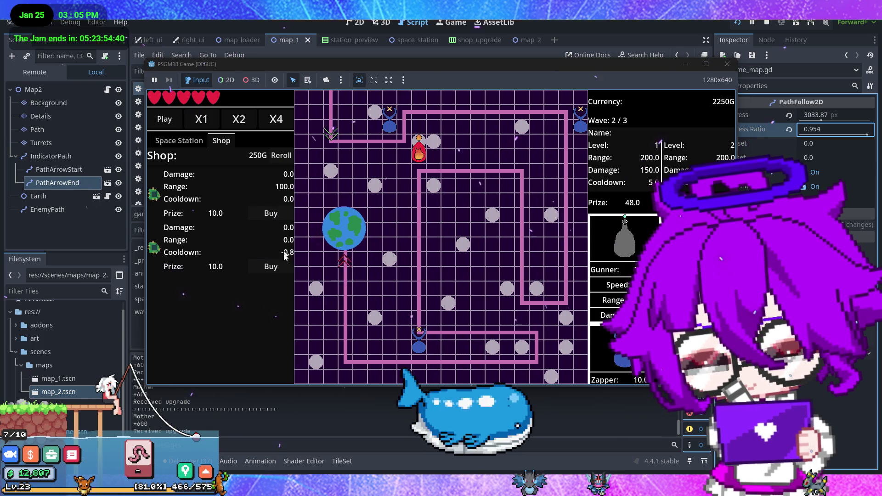
pyautogui.click(279, 269)
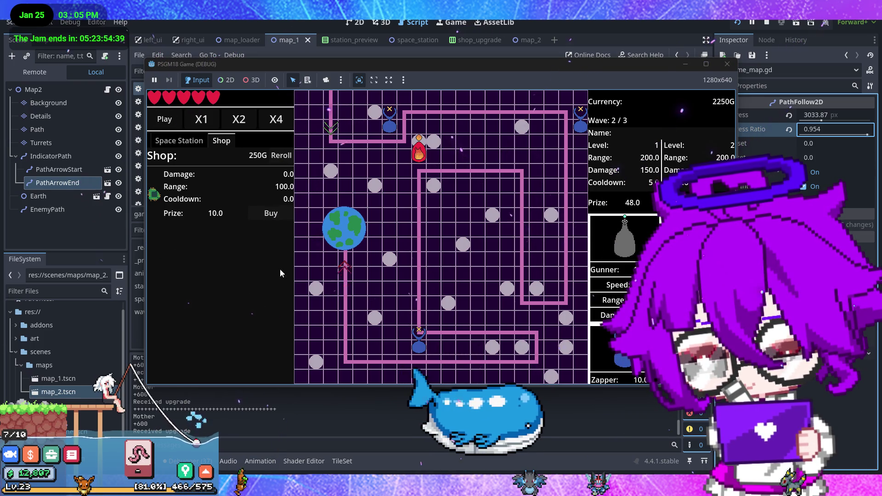
pyautogui.click(281, 156)
pyautogui.click(288, 214)
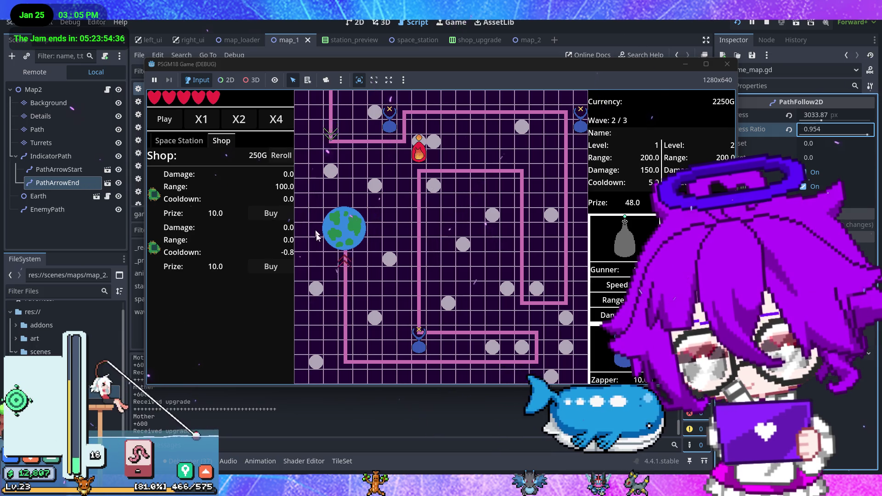
pyautogui.click(284, 269)
pyautogui.click(282, 156)
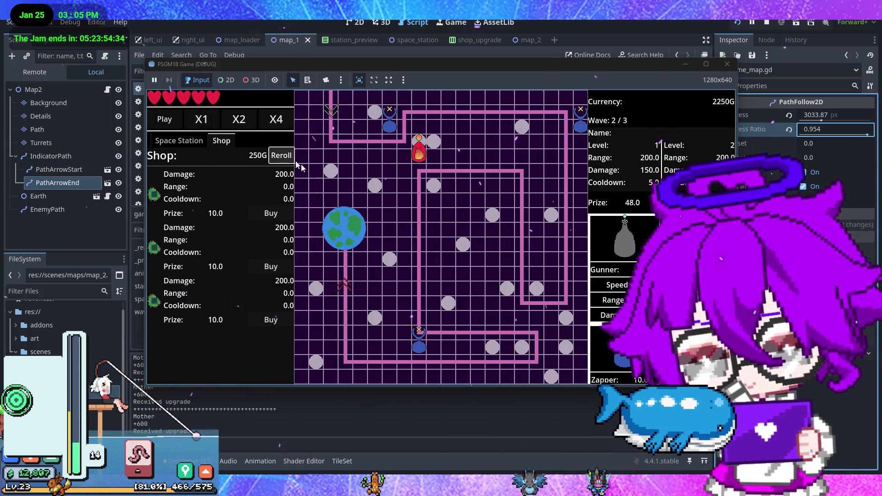
pyautogui.click(285, 267)
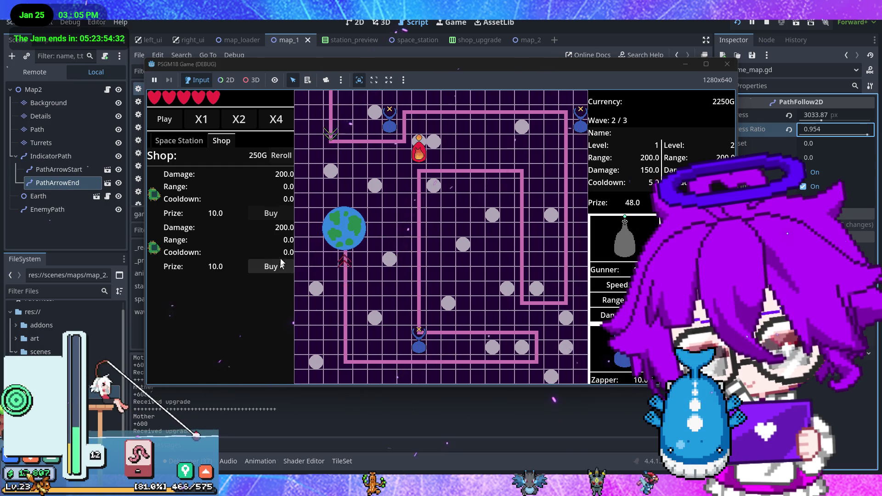
pyautogui.click(285, 267)
pyautogui.click(281, 213)
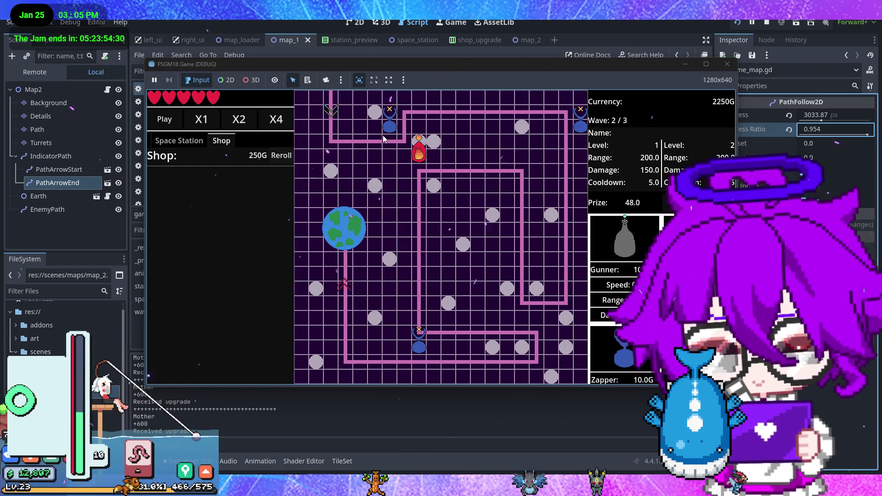
# Upgrade turrets until one reaches max level 6, then view its station details
pyautogui.moveTo(391, 130)
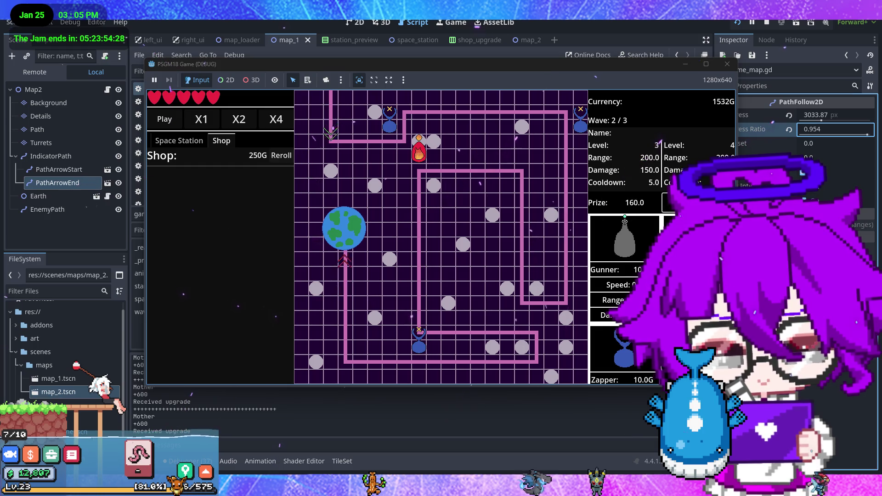
pyautogui.click(671, 203)
pyautogui.click(581, 120)
pyautogui.click(671, 203)
pyautogui.click(670, 203)
pyautogui.click(671, 203)
pyautogui.click(671, 203)
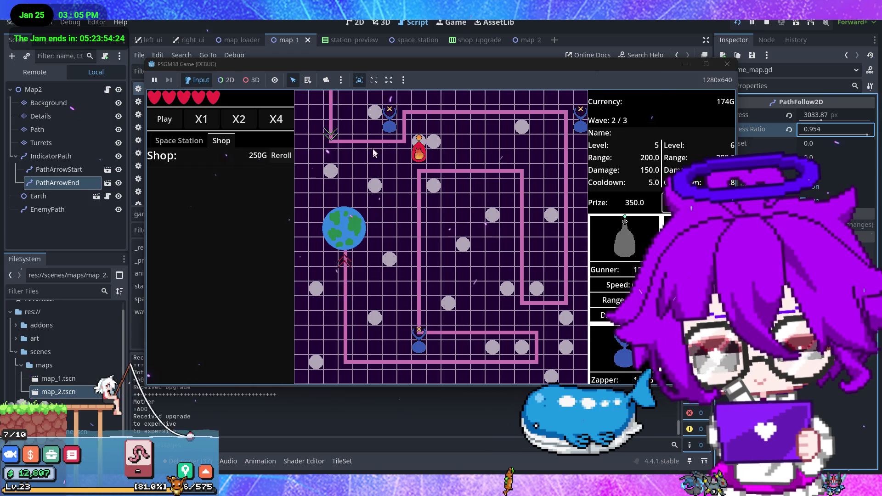
pyautogui.click(390, 120)
pyautogui.click(179, 140)
# Apply the Damage 200.0 upgrade to the level 5 turret
pyautogui.click(205, 277)
pyautogui.scroll(-2, 193, 331)
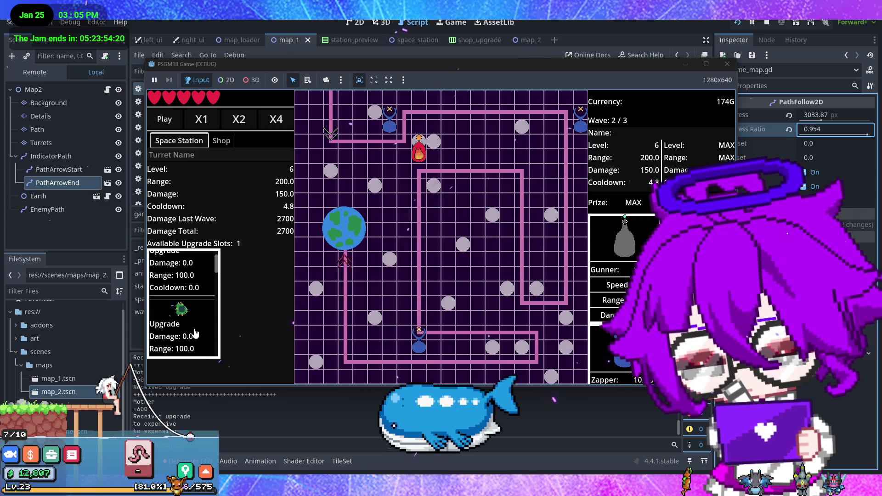
pyautogui.scroll(-2, 198, 330)
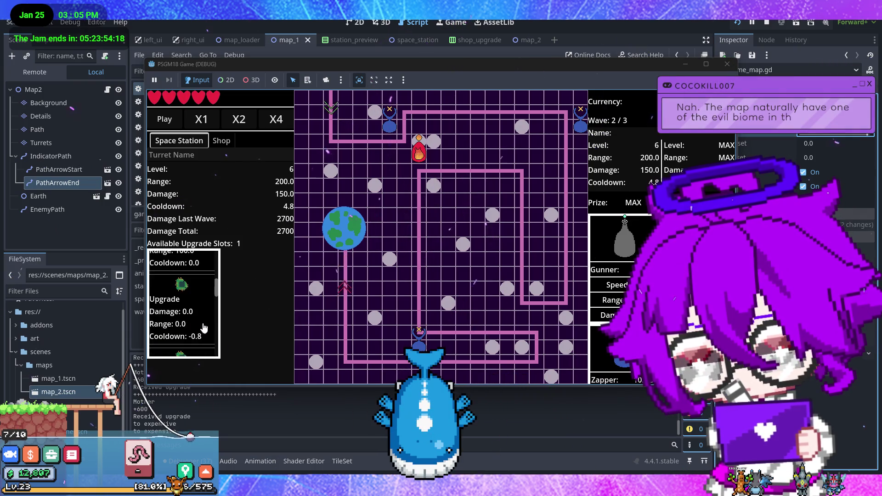
pyautogui.scroll(3, 205, 316)
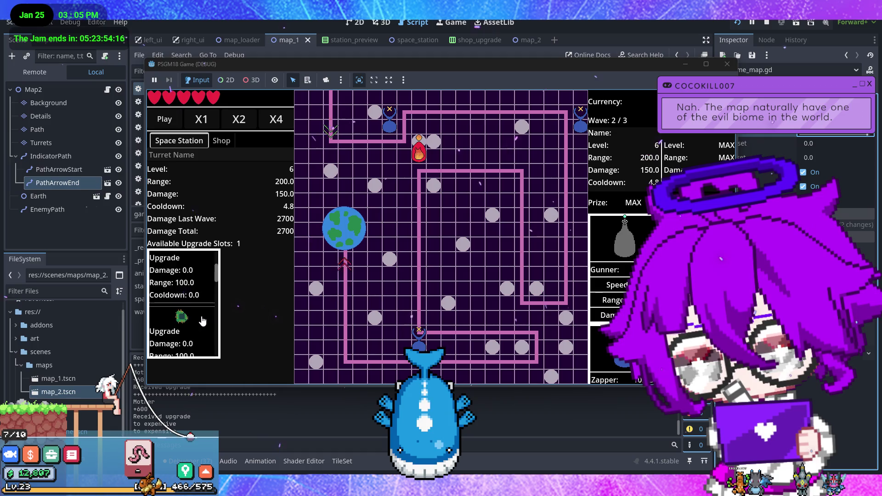
pyautogui.scroll(-3, 202, 320)
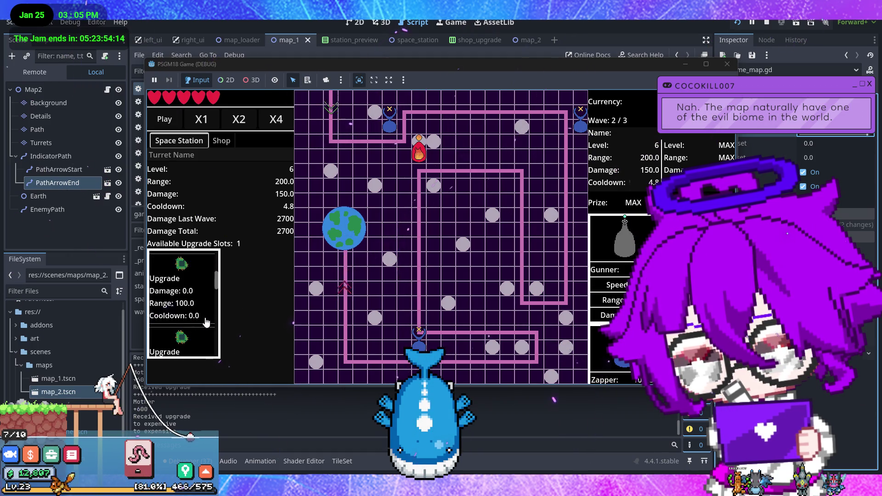
pyautogui.scroll(-5, 205, 321)
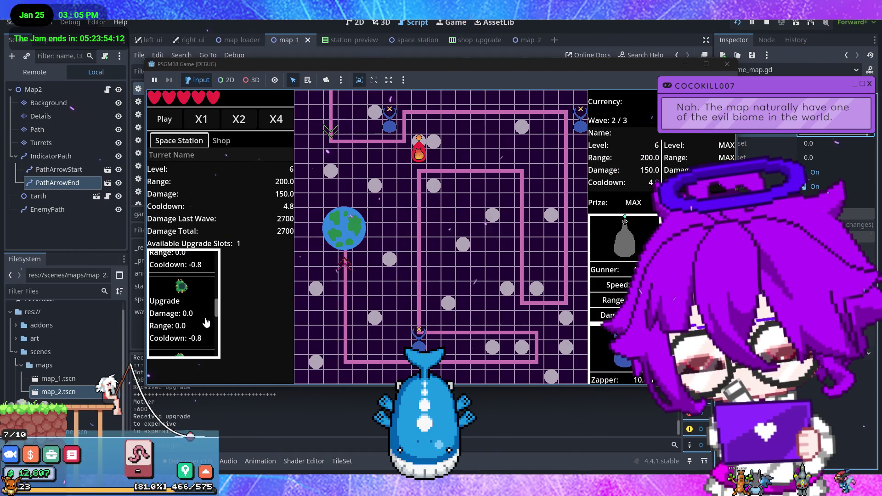
pyautogui.scroll(-2, 205, 322)
pyautogui.click(193, 305)
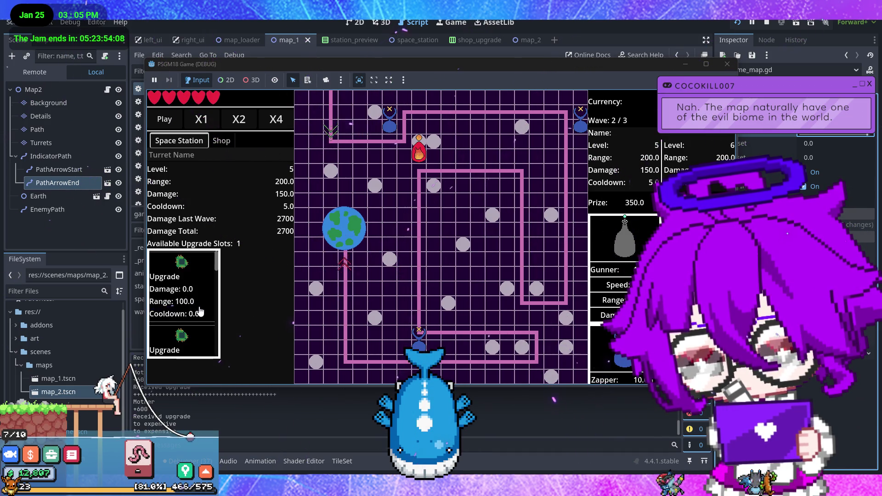
pyautogui.scroll(-4, 200, 312)
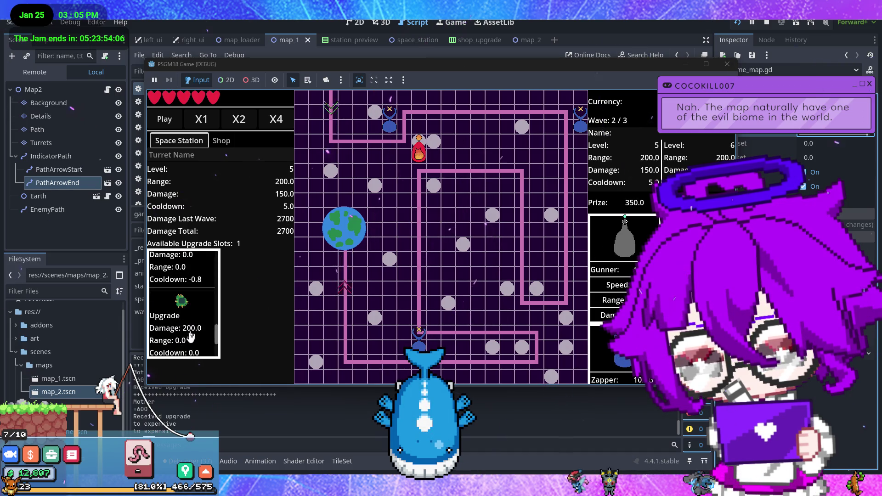
pyautogui.click(191, 335)
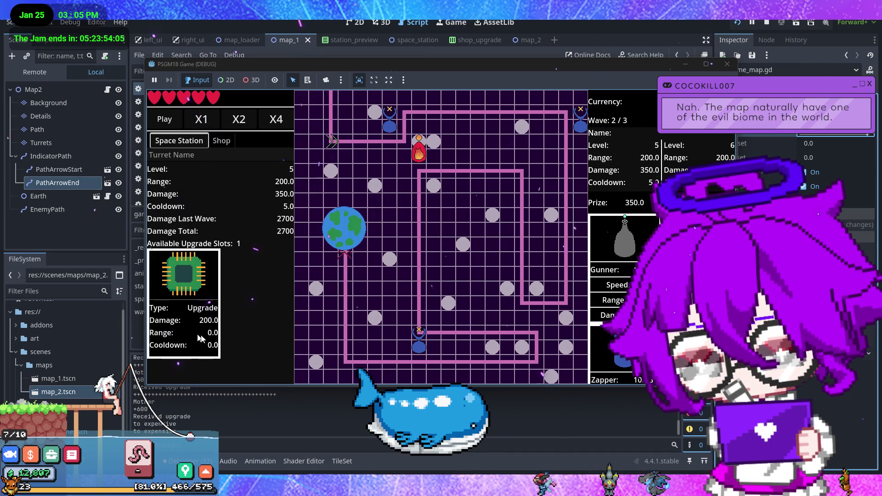
# Check the ranges and stats of the blue turrets and the red fire turret
pyautogui.click(575, 133)
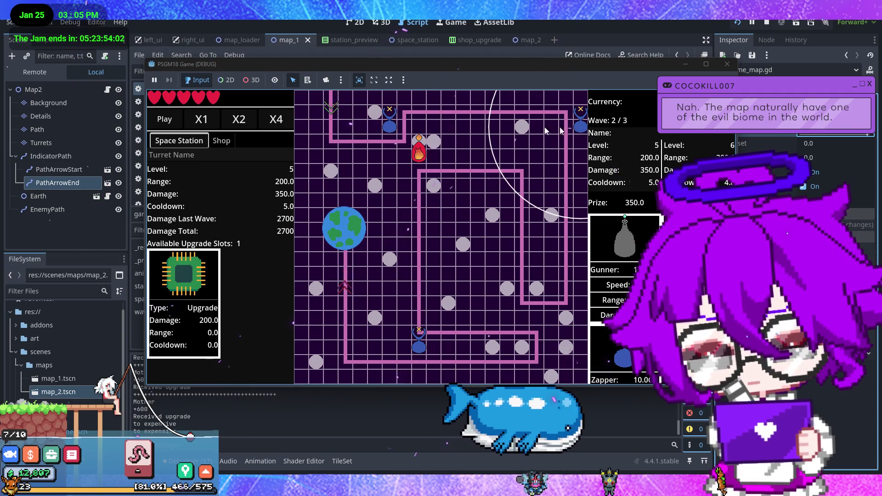
pyautogui.click(389, 122)
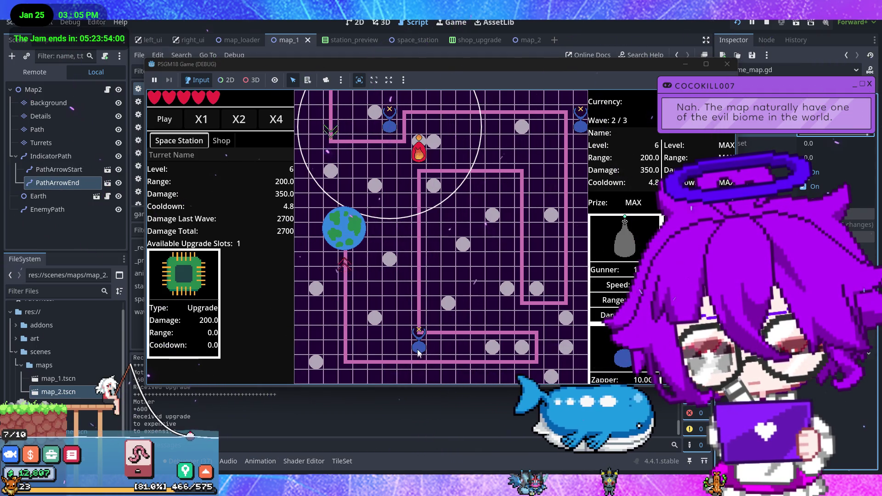
pyautogui.click(419, 350)
pyautogui.click(388, 120)
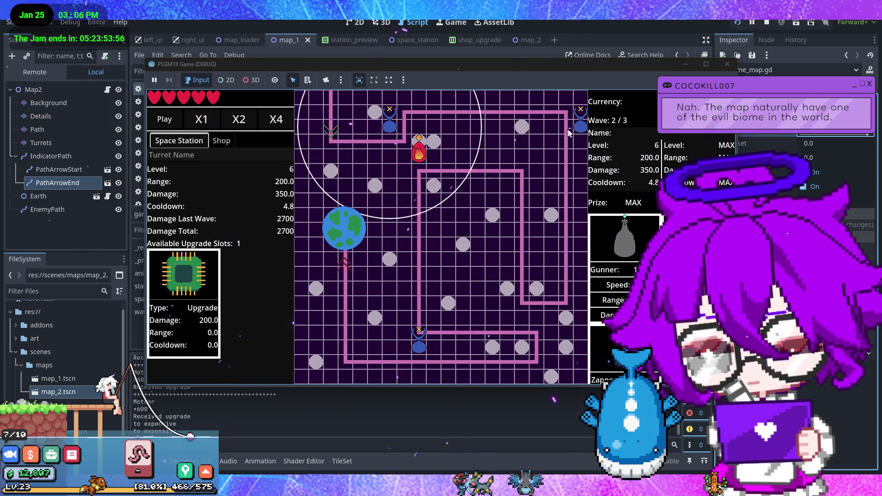
pyautogui.click(580, 133)
pyautogui.click(419, 349)
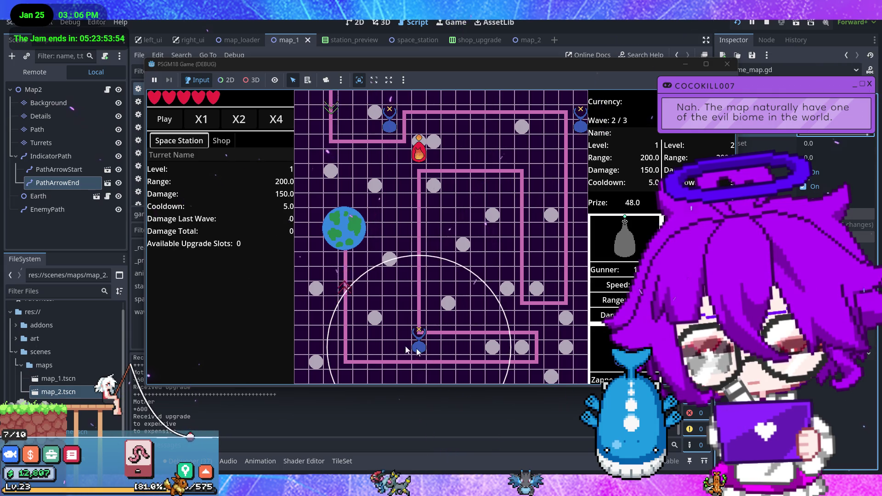
pyautogui.click(416, 161)
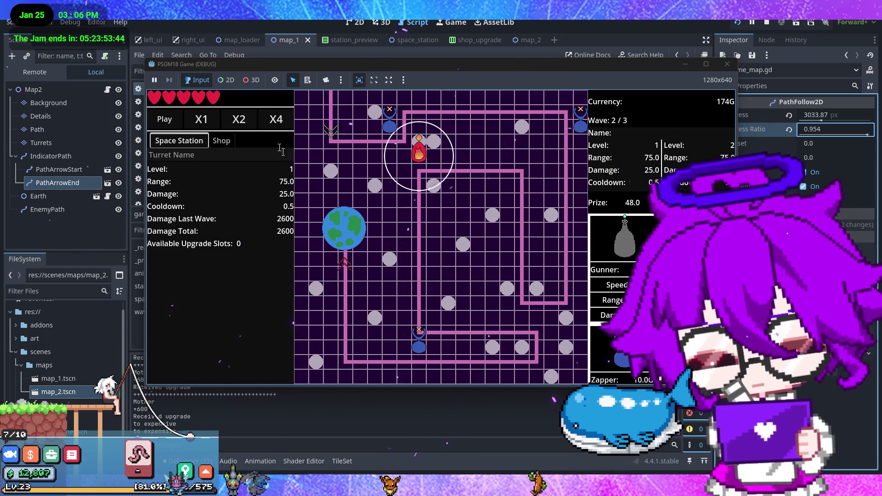
# Start the next wave and give another level 5 turret the Damage 200.0 upgrade
pyautogui.click(166, 119)
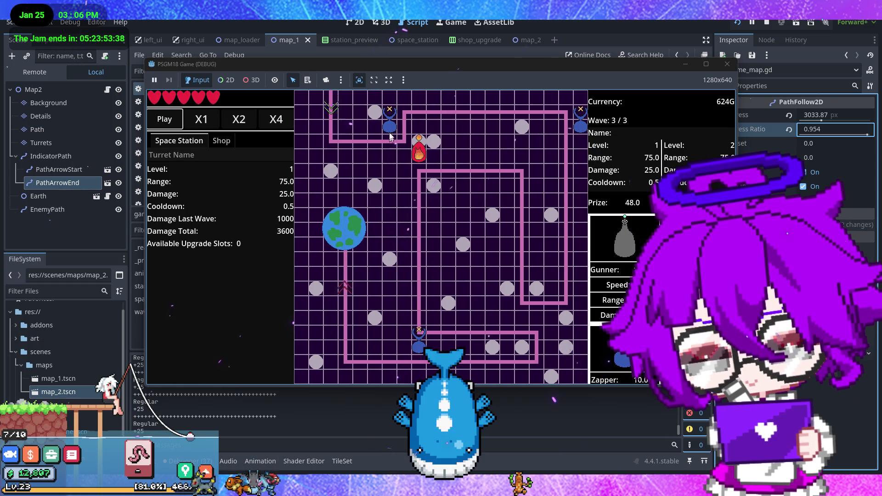
pyautogui.click(468, 149)
pyautogui.click(419, 153)
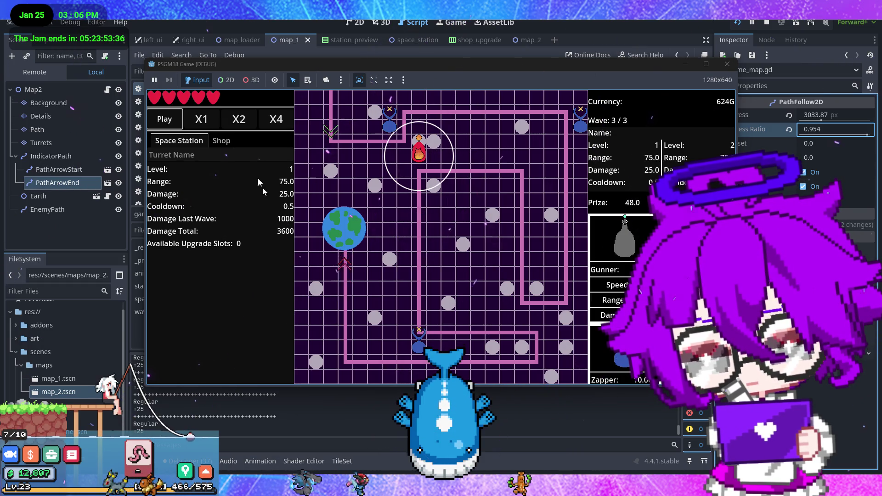
pyautogui.click(419, 178)
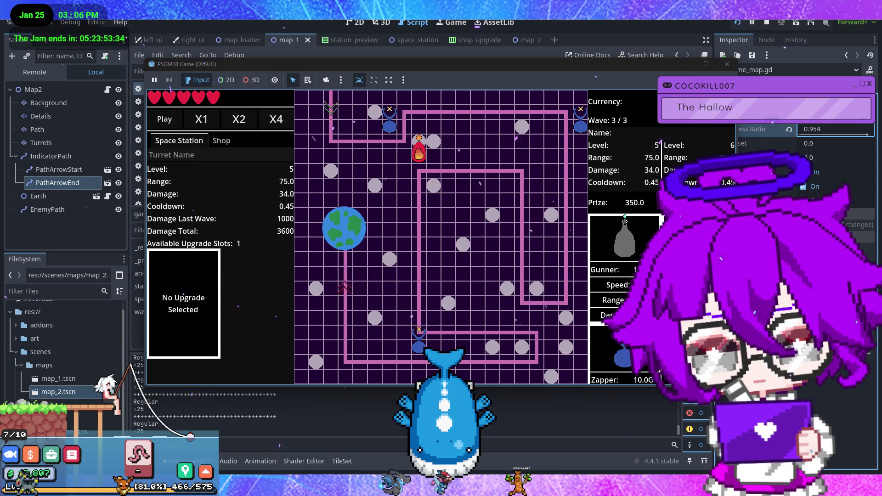
pyautogui.click(178, 309)
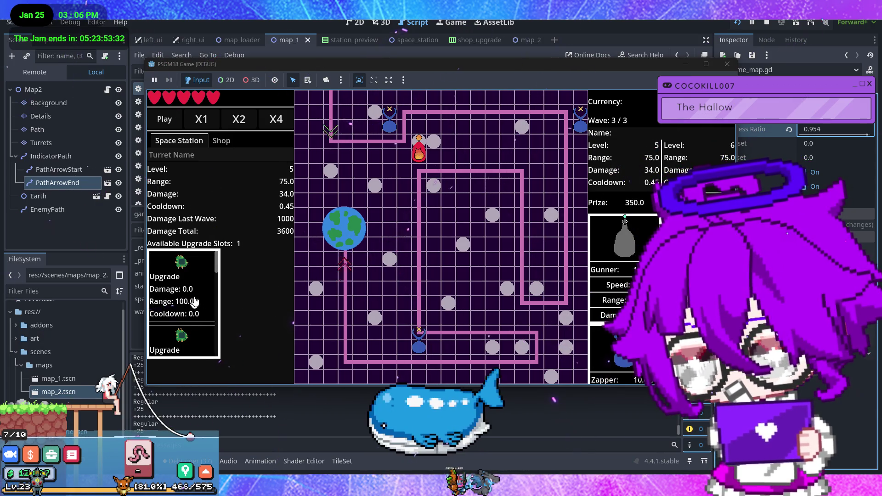
pyautogui.scroll(-2, 202, 319)
pyautogui.scroll(-3, 201, 320)
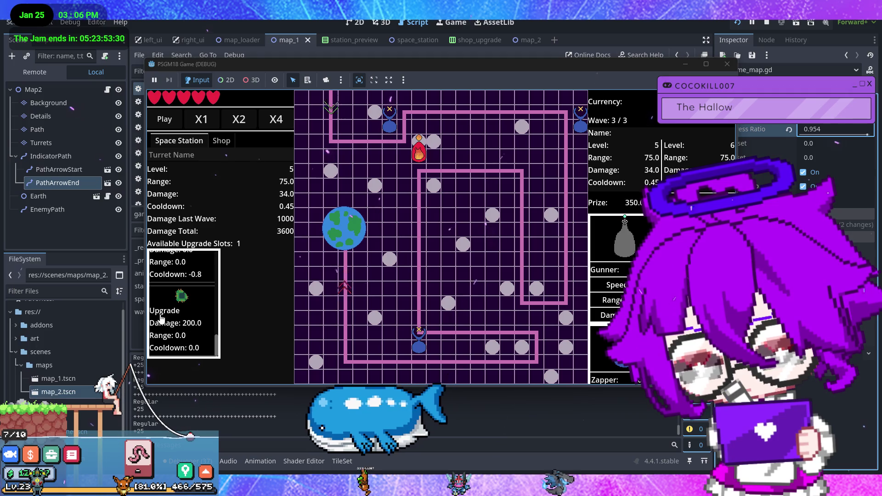
pyautogui.click(193, 327)
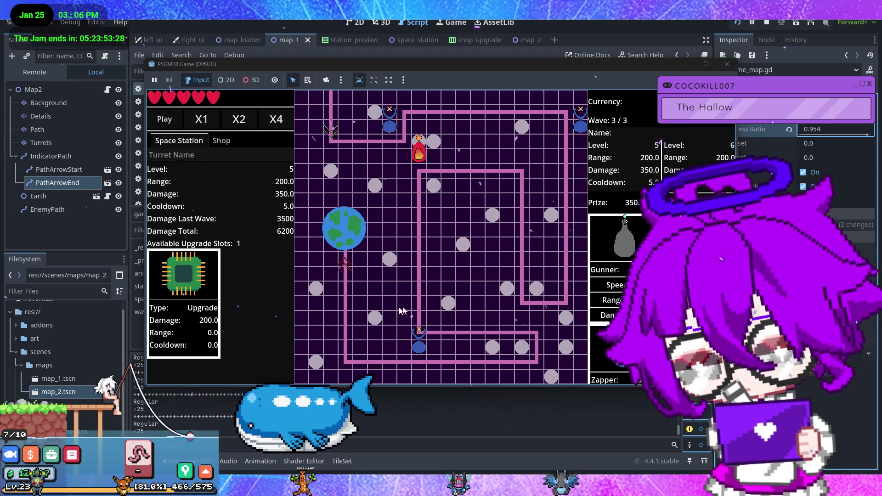
# Start wave 3, watch the flame turret until stage cleared, and stop the game
pyautogui.click(419, 151)
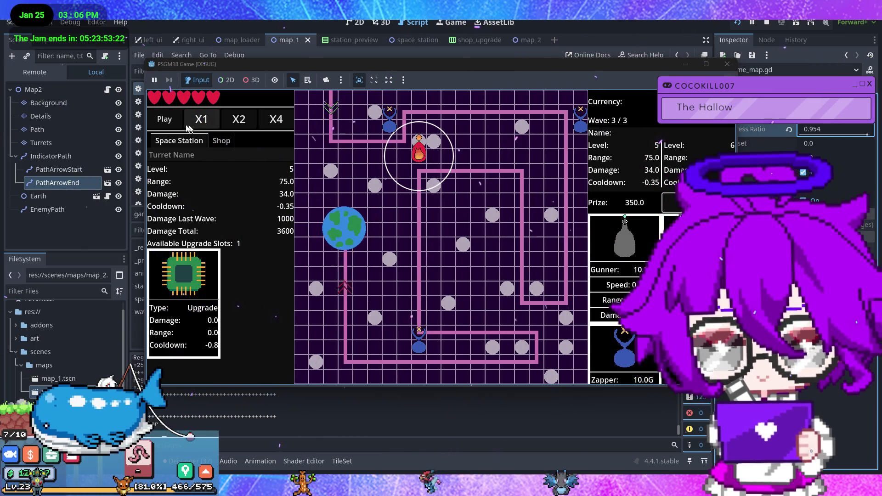
pyautogui.click(164, 119)
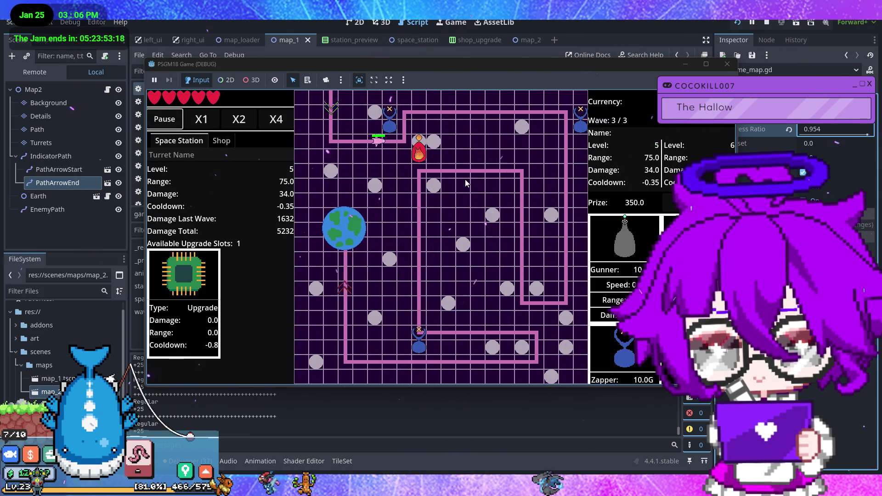
pyautogui.click(419, 156)
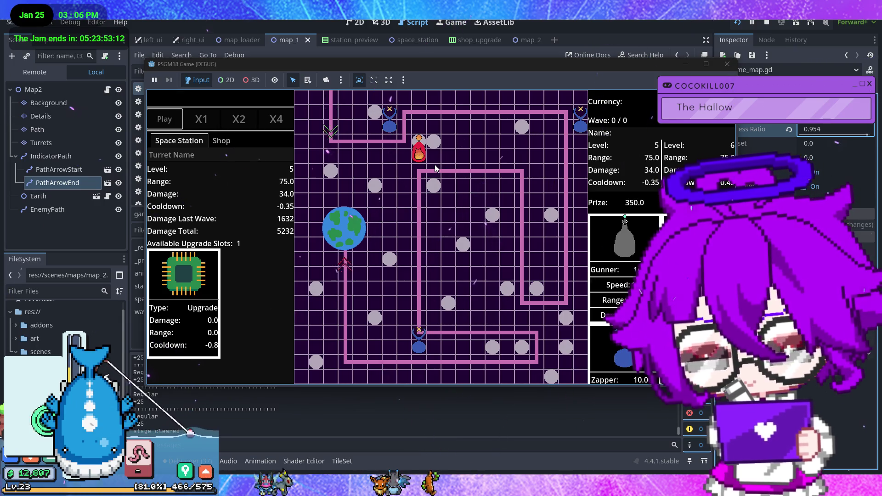
pyautogui.click(727, 64)
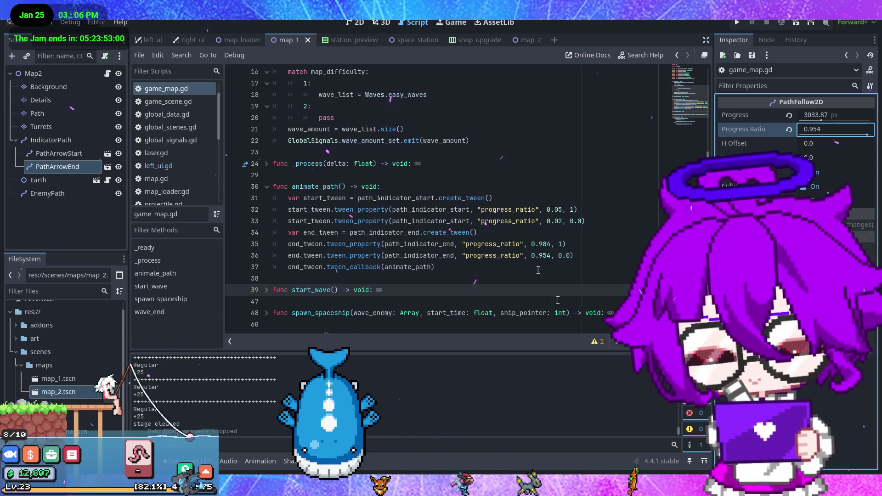
# Move the Create more Maps task card to In Progress on the task board
pyautogui.hotkey('alt', 'Tab')
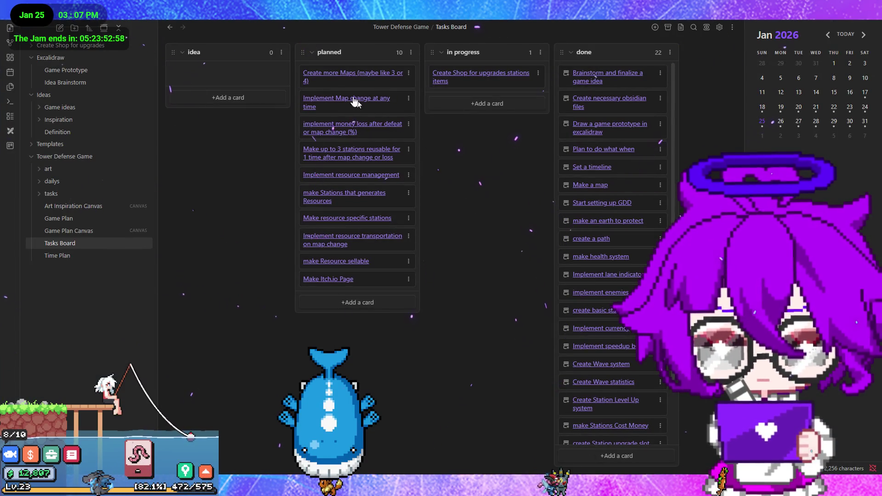
pyautogui.moveTo(338, 80); pyautogui.dragTo(474, 102)
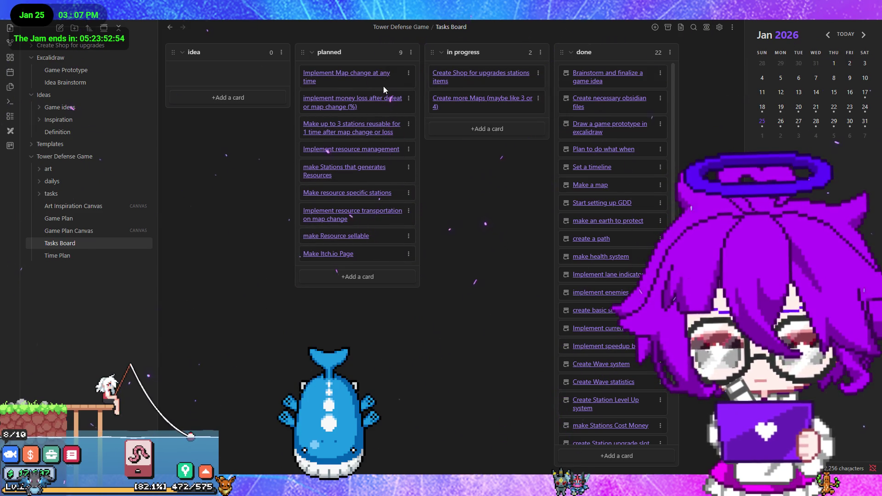
pyautogui.hotkey('alt', 'Tab')
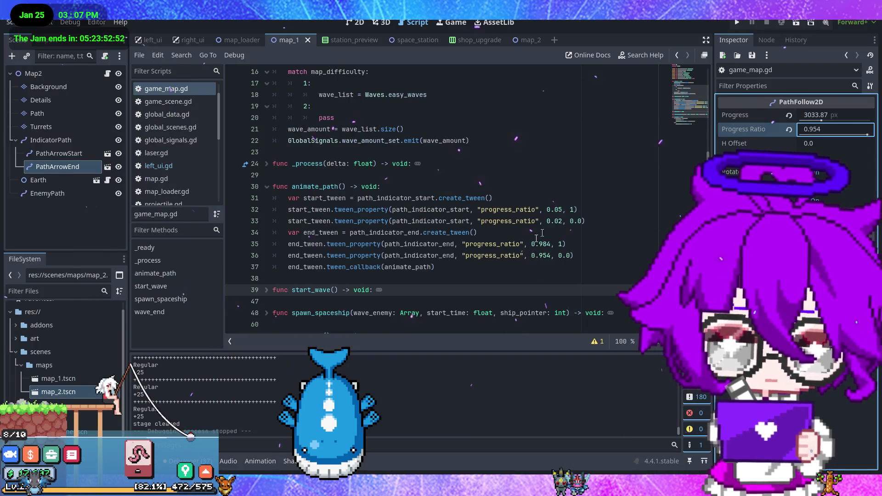
# Save the scene, replay Map2 from wave 1 to watch the path arrows, then stop
pyautogui.hotkey('ctrl', 's')
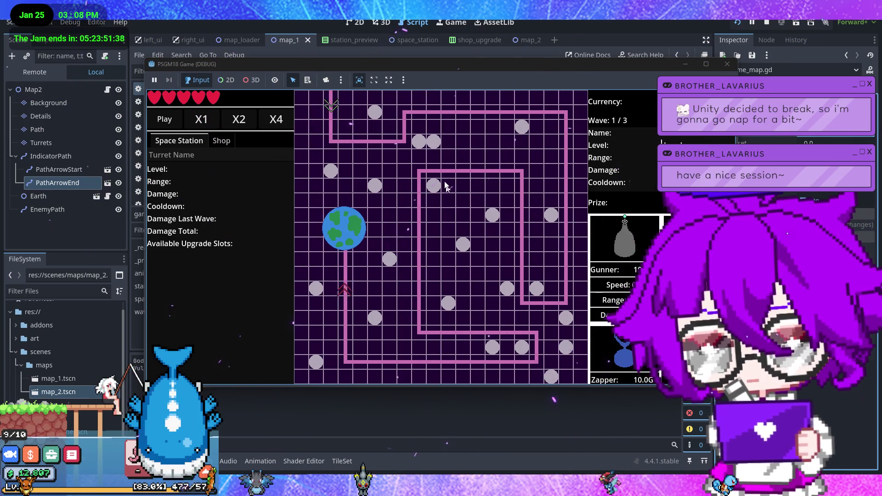
pyautogui.click(727, 64)
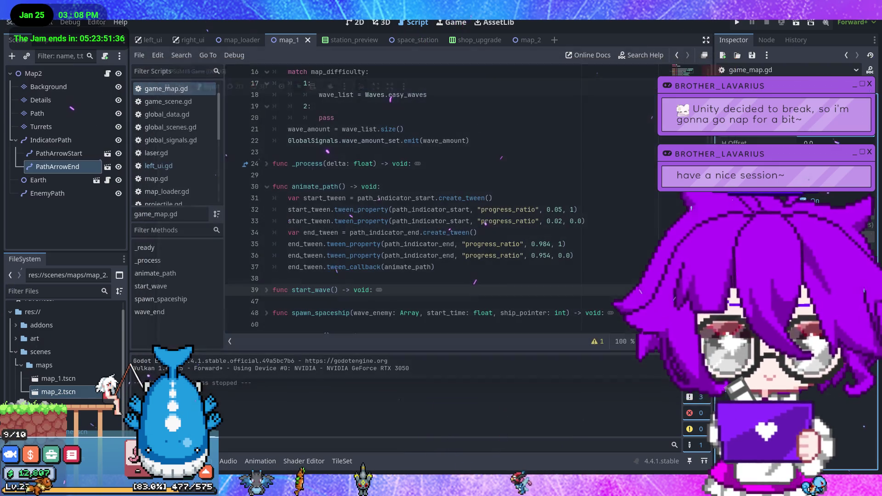
# Rename the map_1 scene's root node to Map1 and save the scene
pyautogui.click(80, 76)
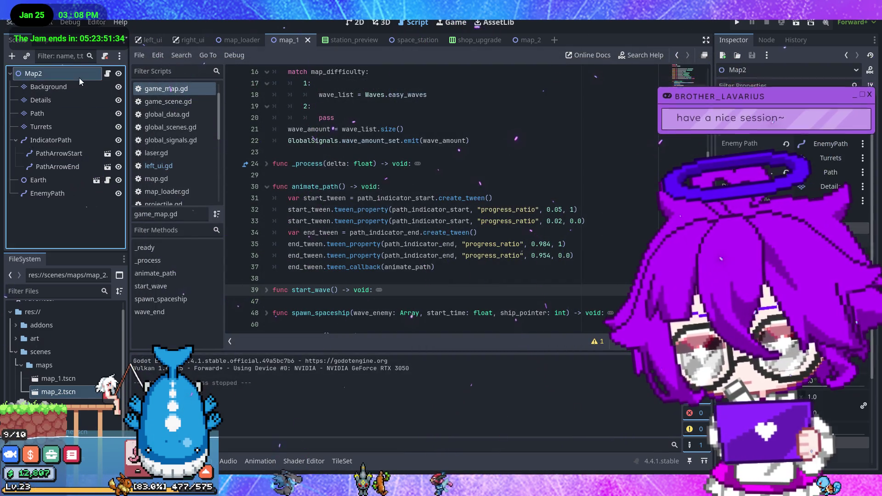
pyautogui.doubleClick(76, 75)
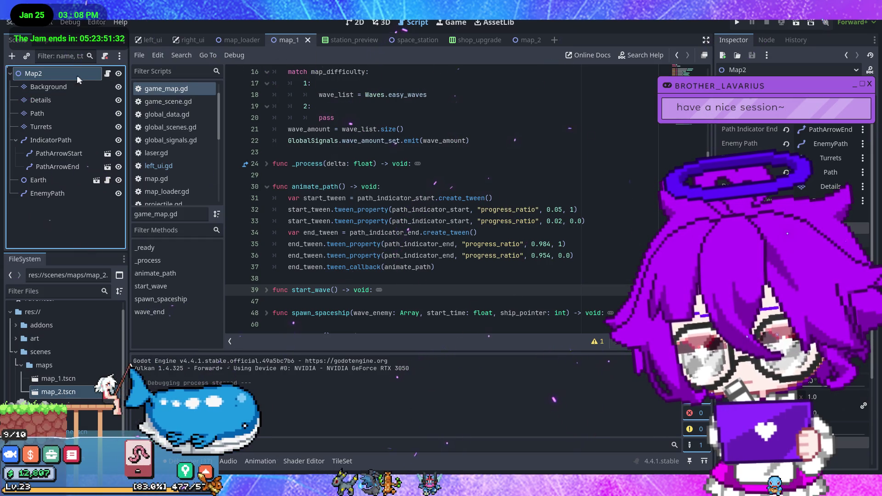
pyautogui.press('BackSpace')
pyautogui.write('1')
pyautogui.press('Return')
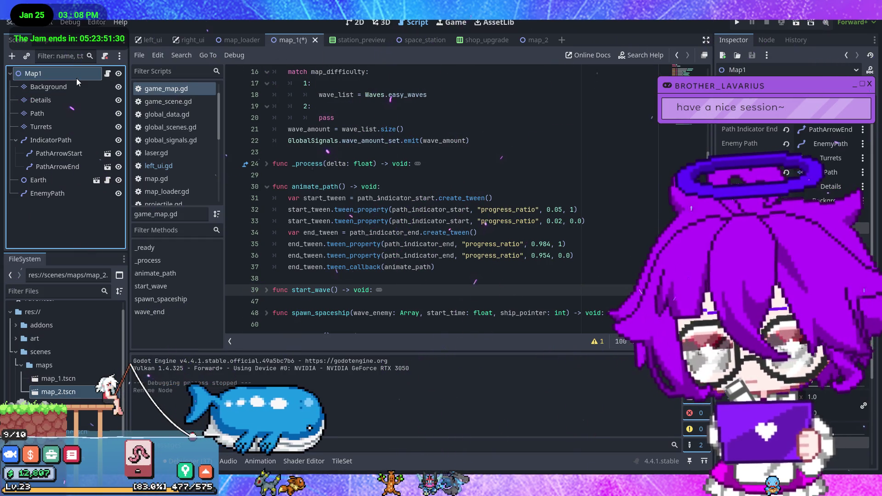
pyautogui.hotkey('ctrl', 's')
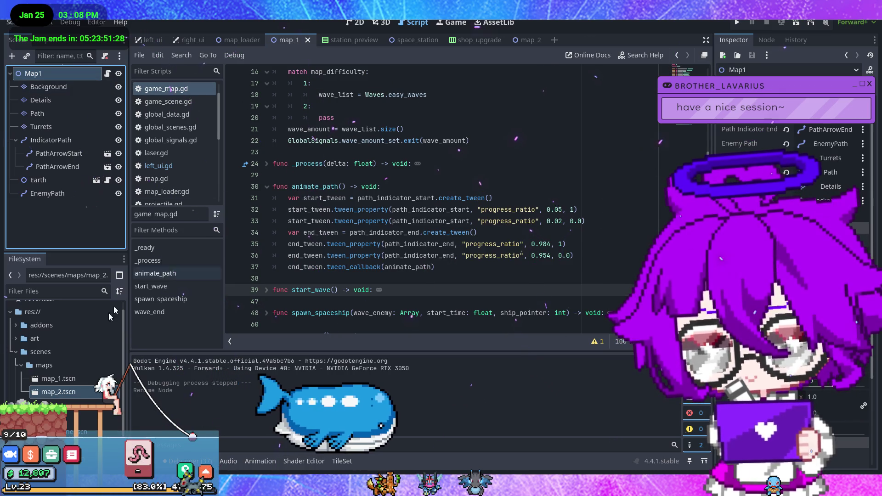
# Rename the map_2 scene's root node to Map2 and show its 2D layout
pyautogui.click(527, 40)
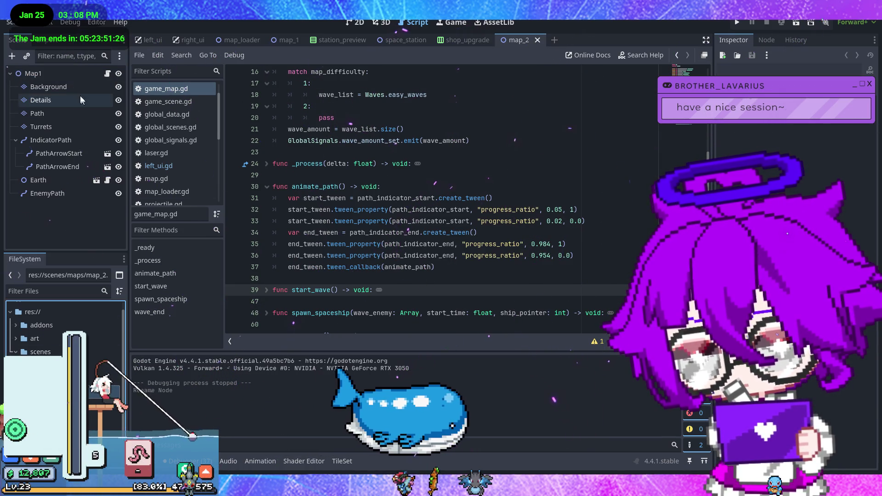
pyautogui.doubleClick(62, 72)
pyautogui.press('BackSpace')
pyautogui.write('2')
pyautogui.press('Return')
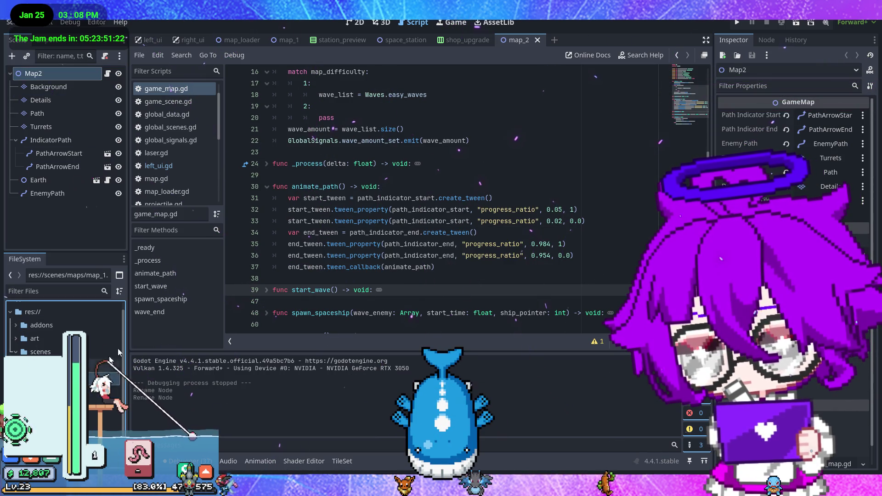
pyautogui.click(356, 22)
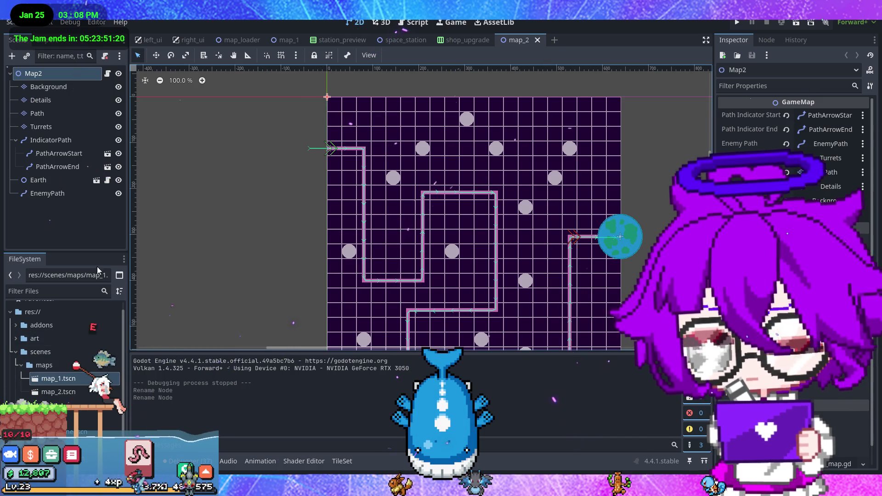
# In map_1, drag the EnemyPath's first point up above the grid, save, and launch the playtest
pyautogui.doubleClick(79, 382)
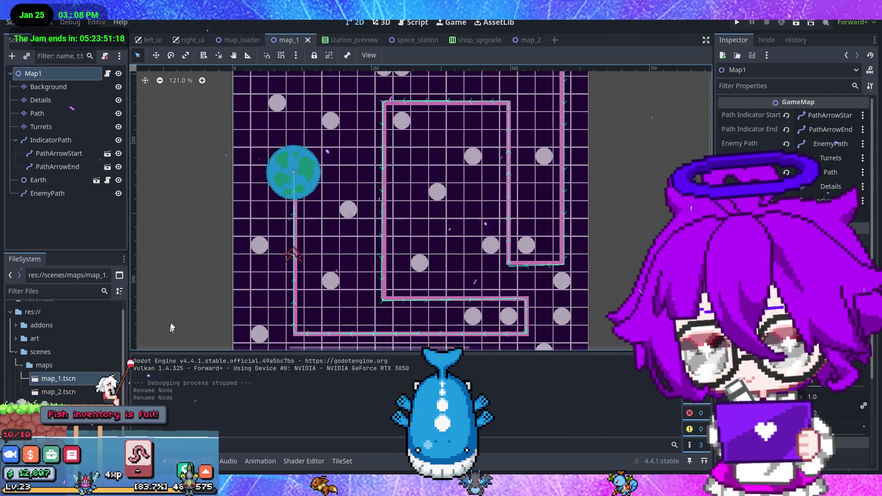
pyautogui.scroll(5, 306, 149)
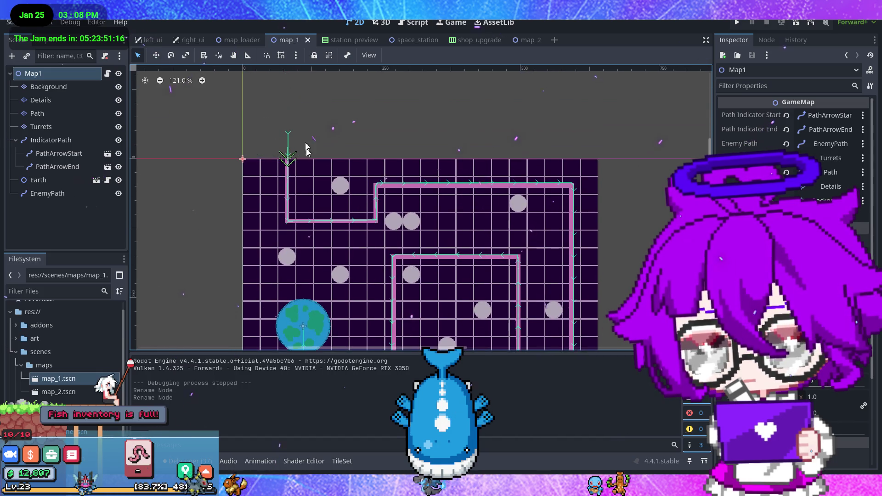
pyautogui.click(290, 143)
pyautogui.moveTo(288, 134); pyautogui.dragTo(286, 125)
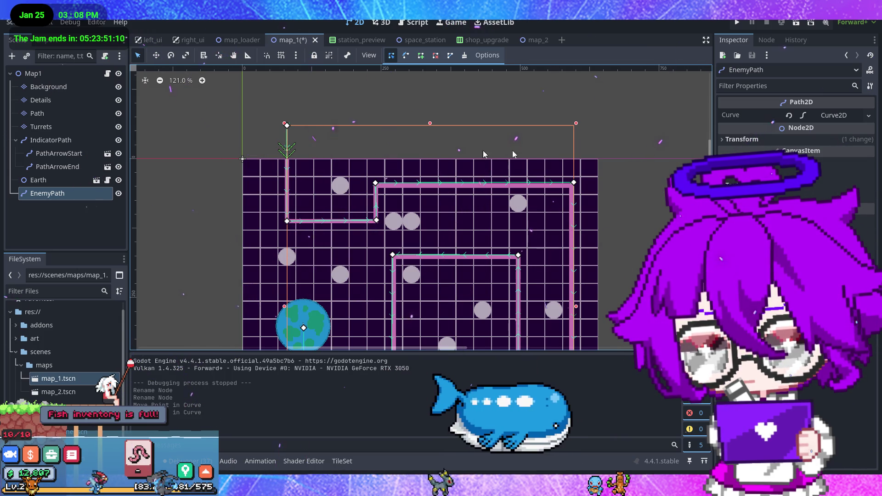
pyautogui.hotkey('ctrl', 's')
pyautogui.press('F6')
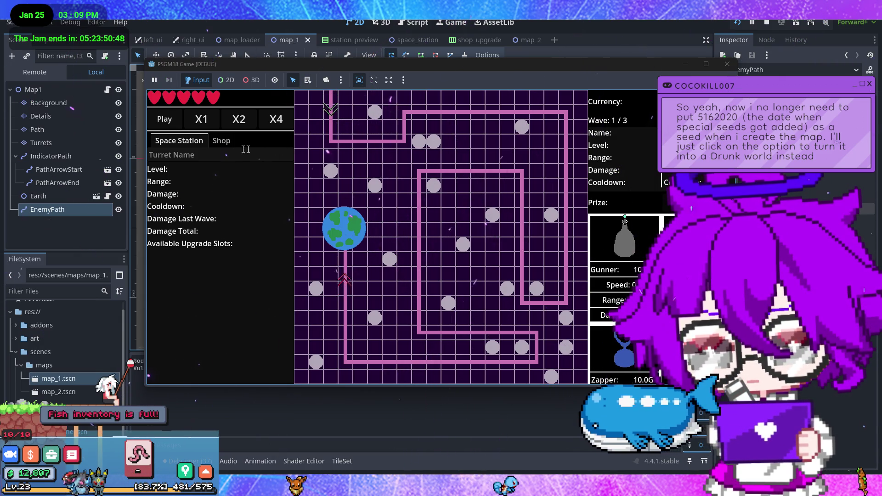
# Buy two turrets from the in-game shop and place one beside the top-left path entry
pyautogui.click(221, 140)
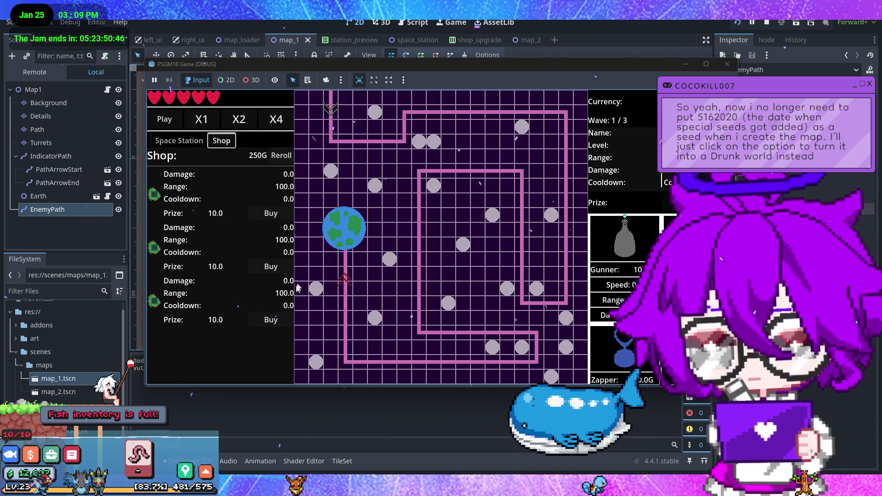
pyautogui.click(281, 213)
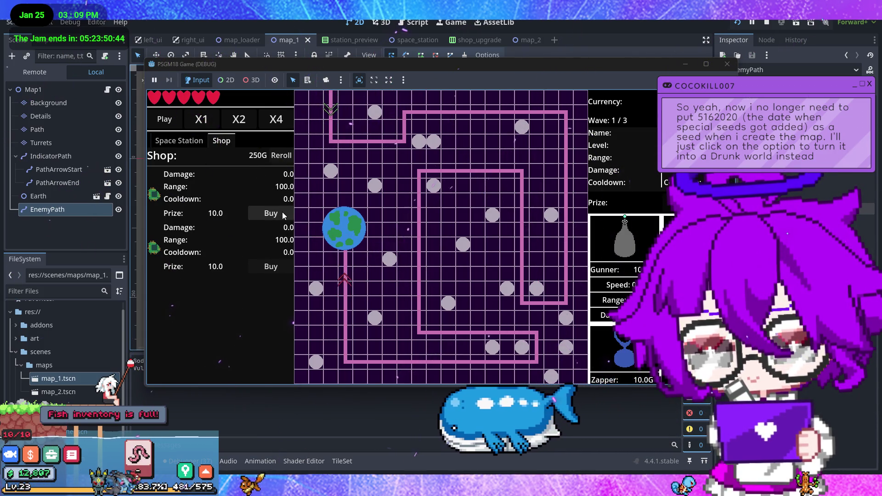
pyautogui.click(282, 215)
pyautogui.moveTo(619, 247)
pyautogui.mouseDown()
pyautogui.moveTo(339, 137)
pyautogui.moveTo(346, 133)
pyautogui.mouseUp()
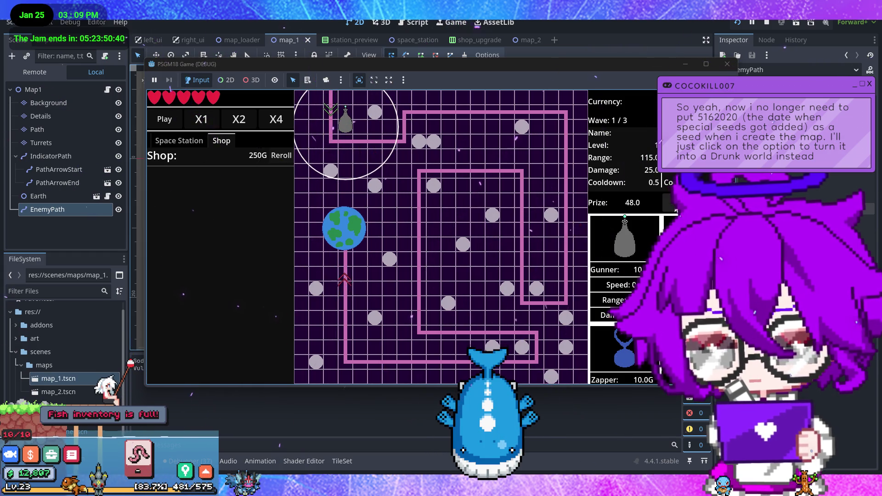
# Run the first enemy wave, pause it, and close the game window
pyautogui.click(173, 123)
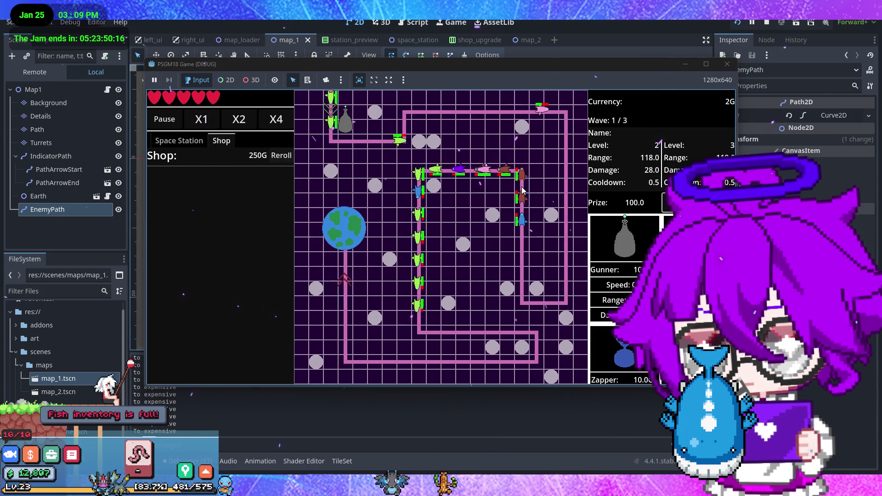
pyautogui.click(165, 120)
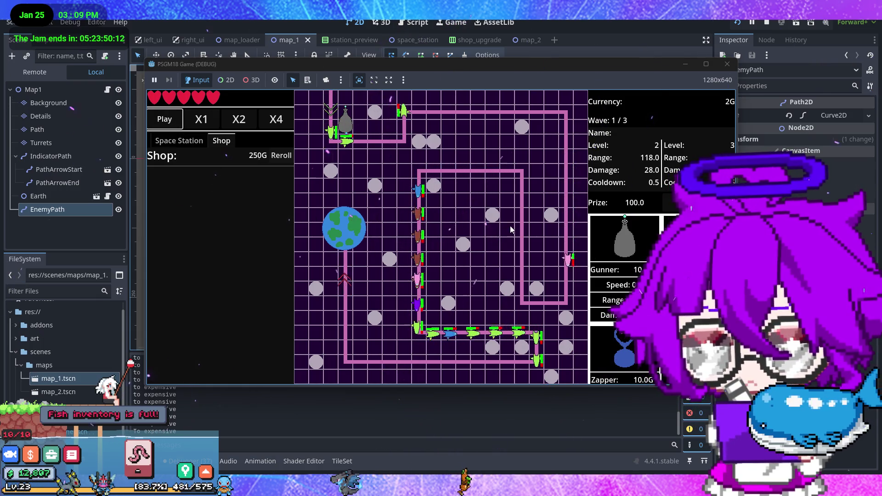
pyautogui.click(728, 67)
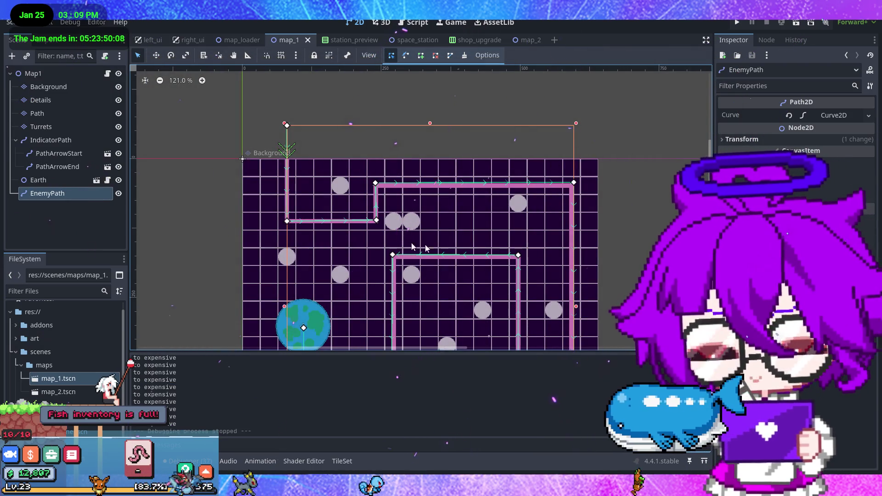
# Open game_scene.tscn from the map_loader tab and zoom out to see the full layout
pyautogui.click(236, 41)
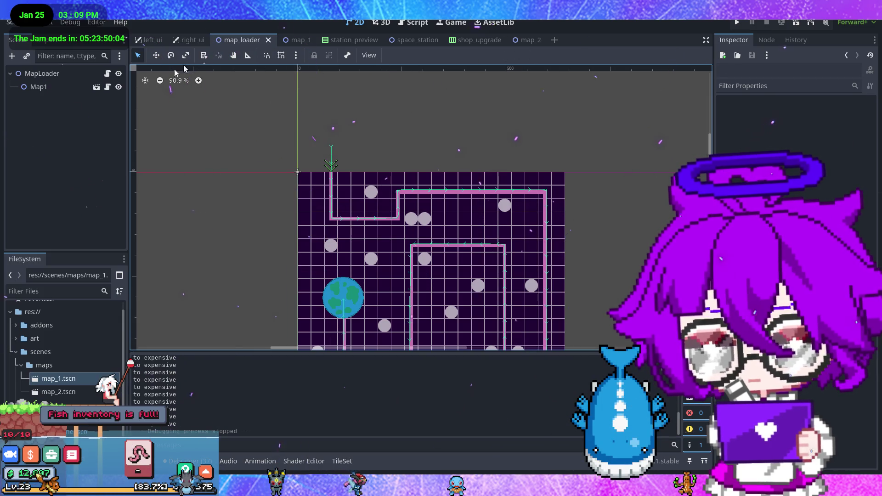
pyautogui.doubleClick(74, 432)
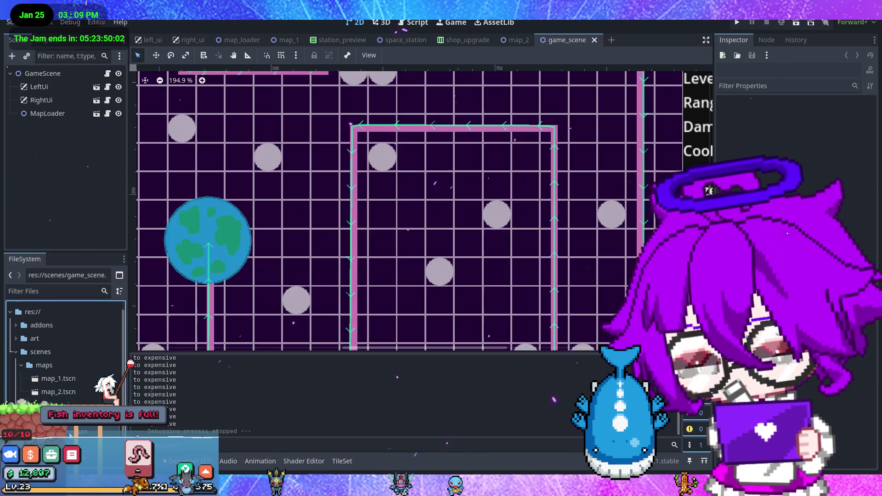
pyautogui.scroll(-4, 368, 250)
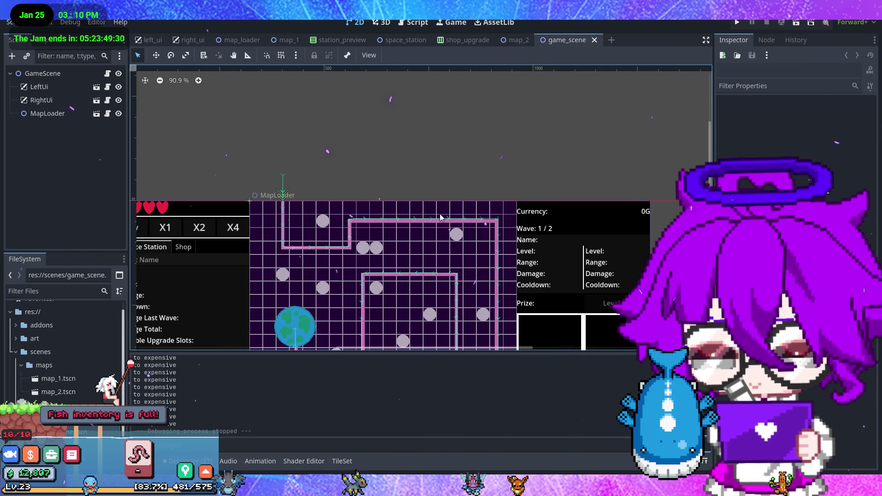
pyautogui.scroll(-5, 295, 153)
pyautogui.hscroll(-4, 294, 153)
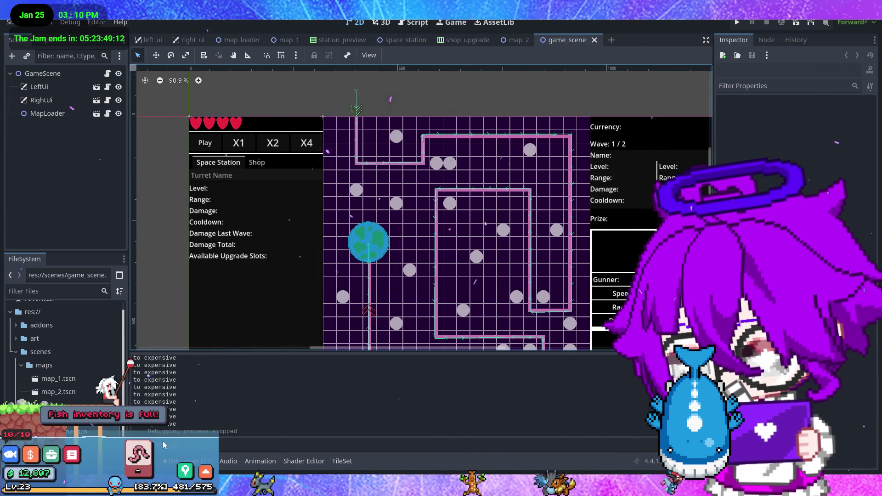
# Check the Obsidian task board, then return to the game_scene view in Godot
pyautogui.click(9, 455)
pyautogui.click(106, 362)
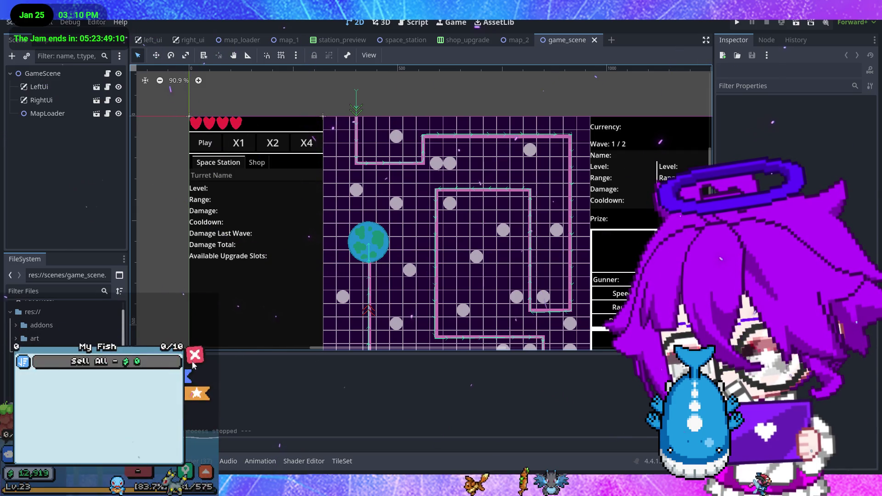
pyautogui.click(193, 359)
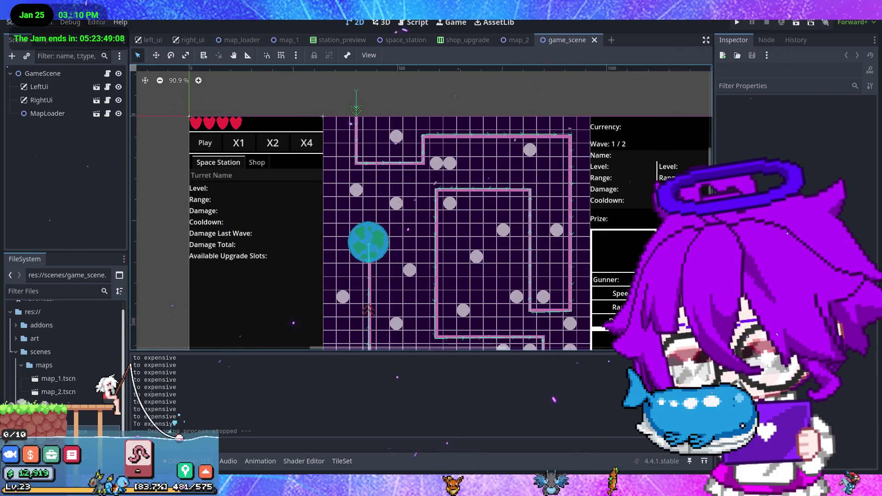
pyautogui.hotkey('alt', 'Tab')
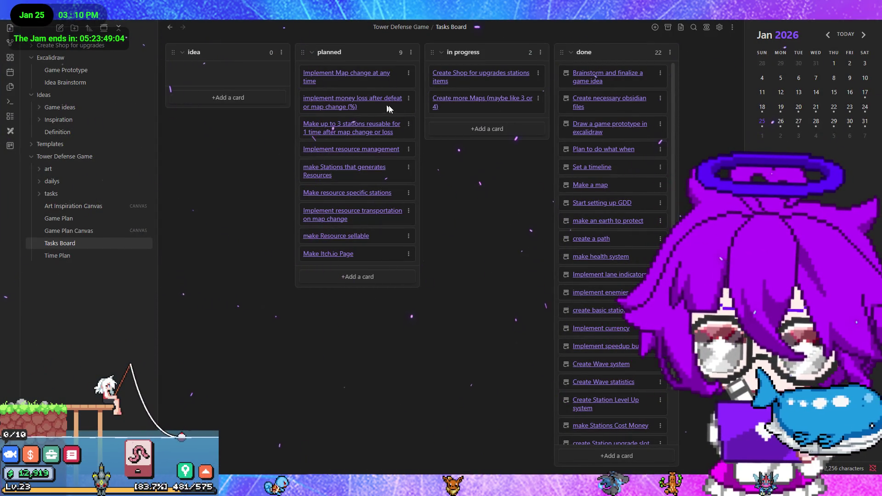
pyautogui.moveTo(363, 101)
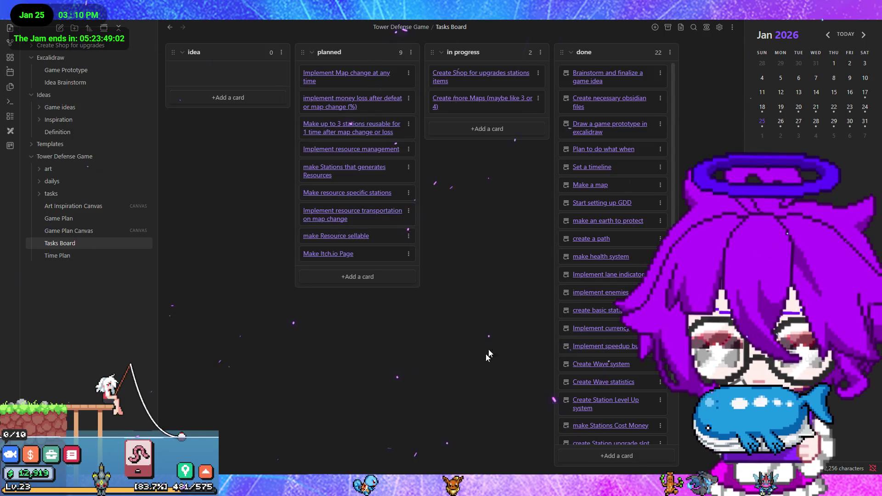
pyautogui.hotkey('alt', 'Tab')
pyautogui.scroll(-3, 520, 222)
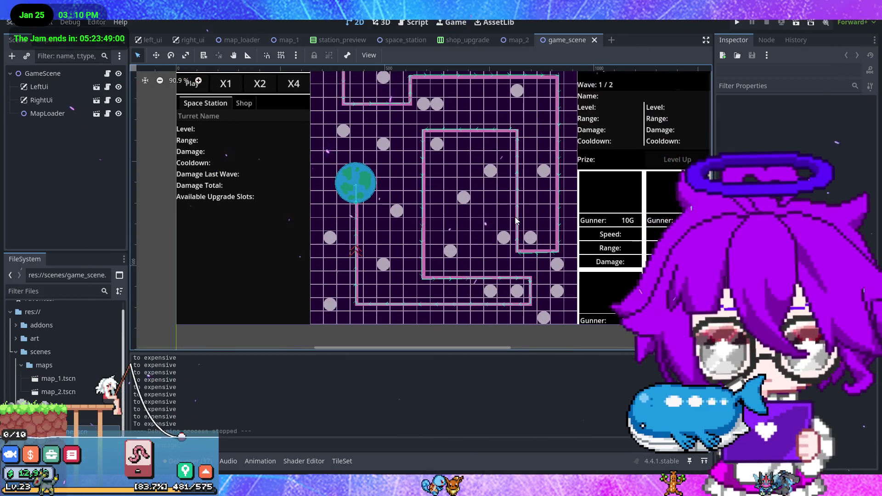
pyautogui.scroll(2, 597, 216)
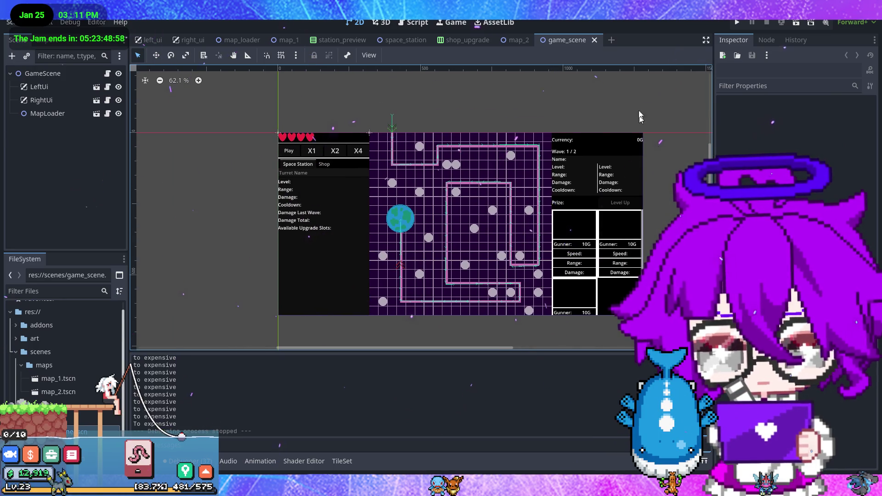
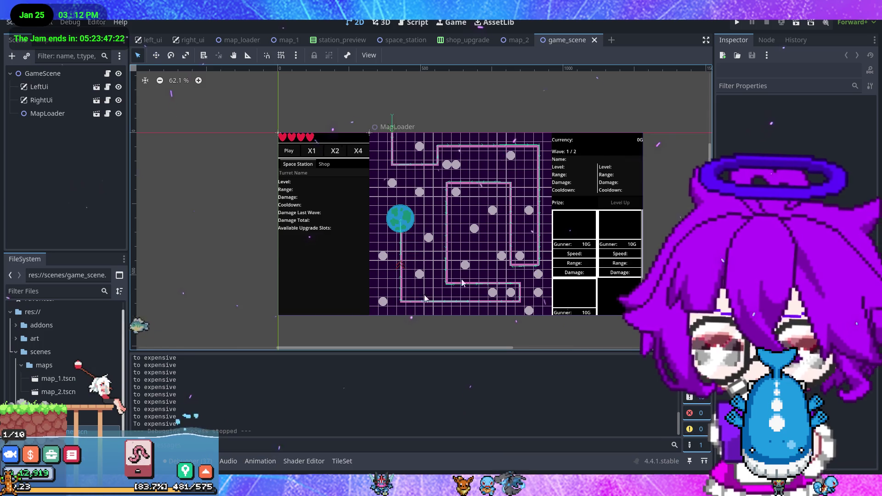
# Go from the MapLoader node into the map_loader scene and open map_1 with its EnemyPath curve
pyautogui.scroll(6, 438, 240)
pyautogui.moveTo(454, 283)
pyautogui.mouseDown()
pyautogui.moveTo(425, 237)
pyautogui.moveTo(456, 194)
pyautogui.mouseUp()
pyautogui.click(73, 113)
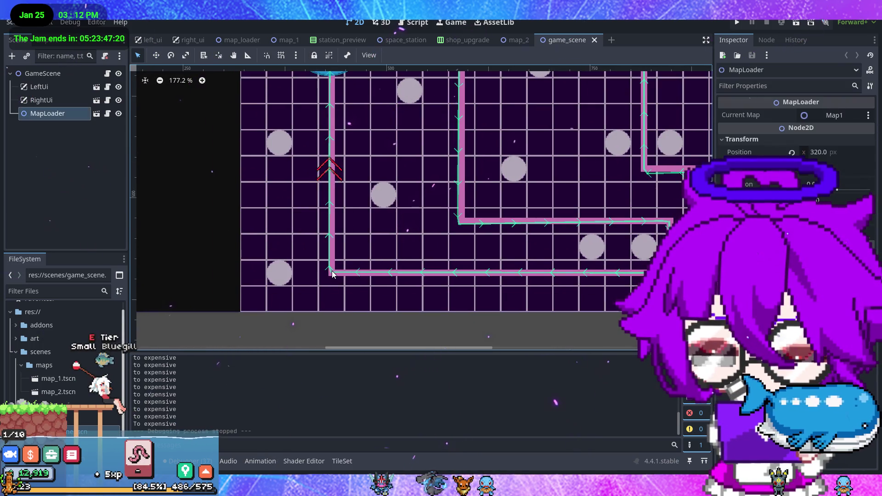
pyautogui.click(106, 115)
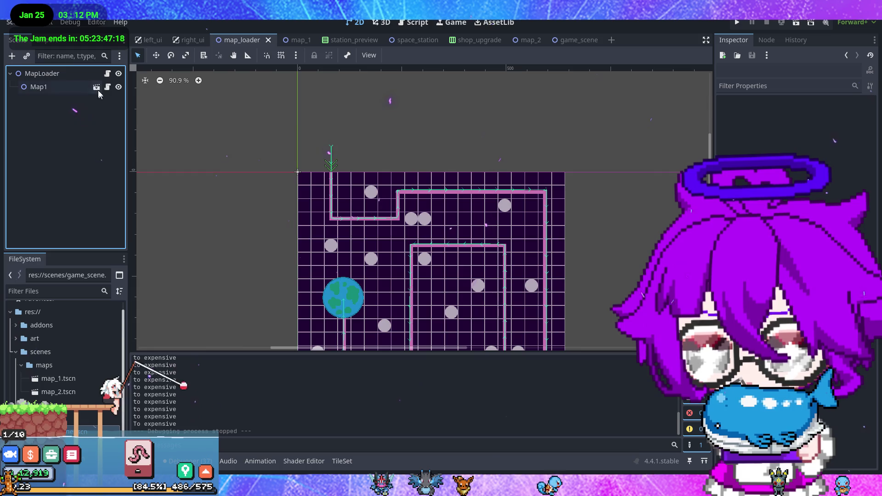
pyautogui.click(104, 88)
pyautogui.scroll(8, 435, 165)
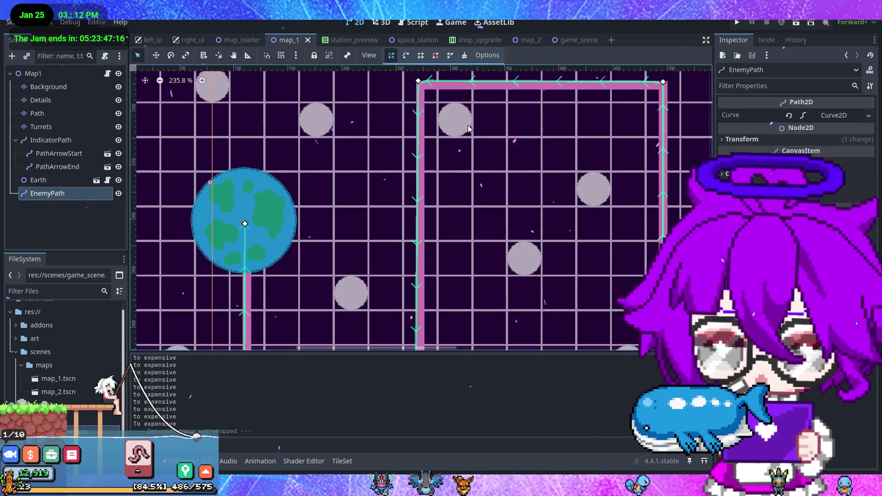
# Drag the EnemyPath's top-left curve points onto the pink tile corners of the track
pyautogui.moveTo(402, 155); pyautogui.dragTo(405, 162)
pyautogui.scroll(-7, 442, 191)
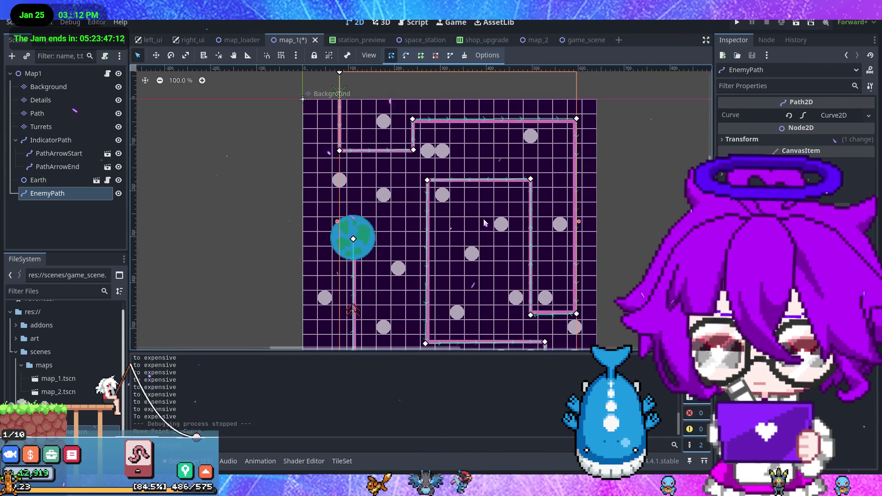
pyautogui.scroll(10, 415, 161)
pyautogui.scroll(2, 416, 158)
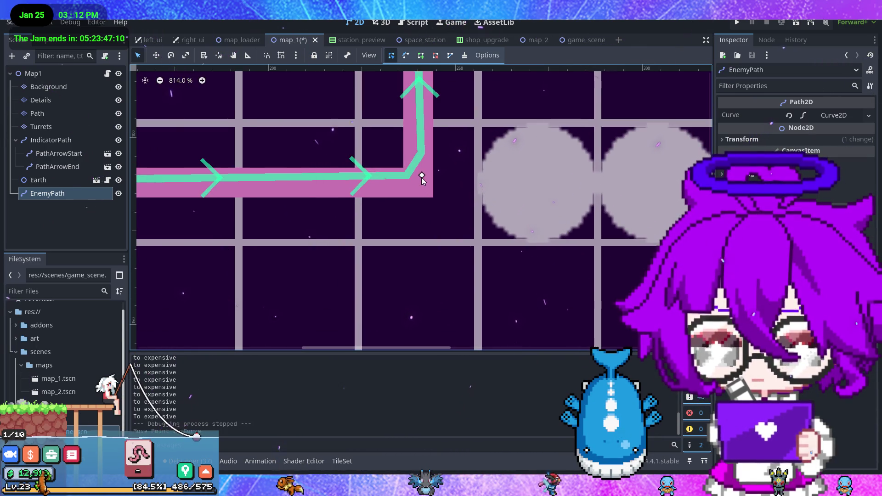
pyautogui.moveTo(417, 184); pyautogui.dragTo(418, 186)
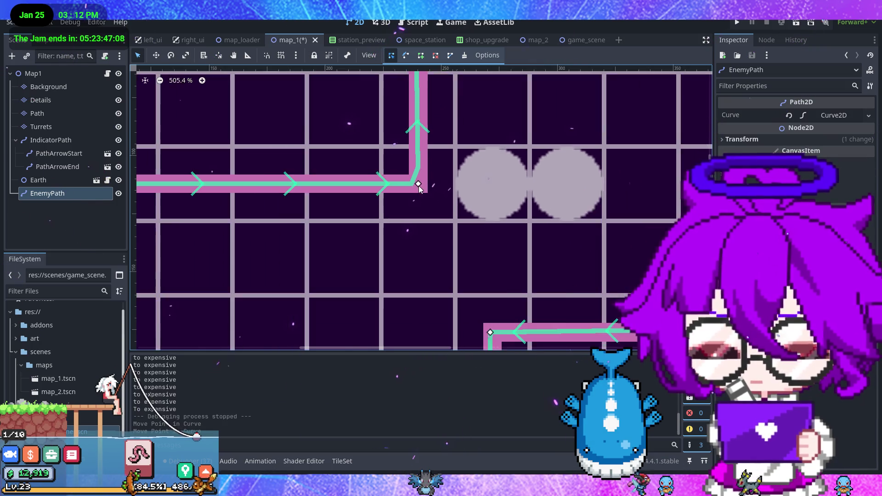
pyautogui.scroll(-11, 419, 186)
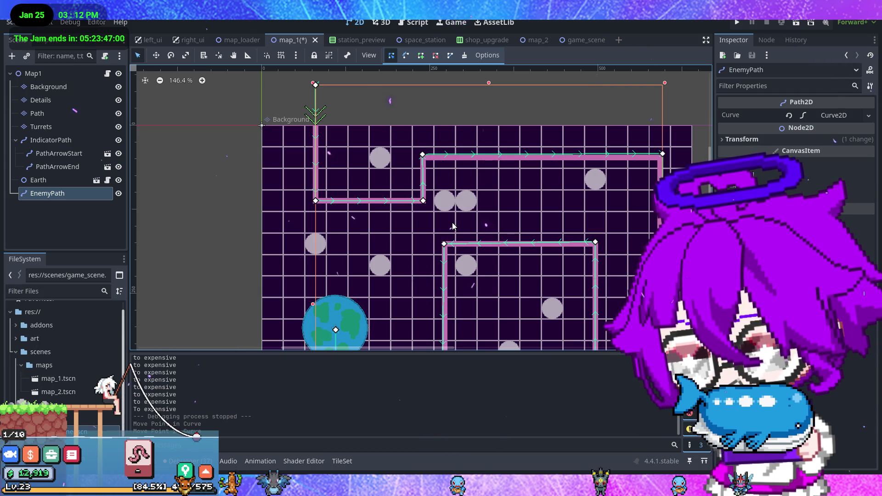
pyautogui.scroll(-14, 460, 274)
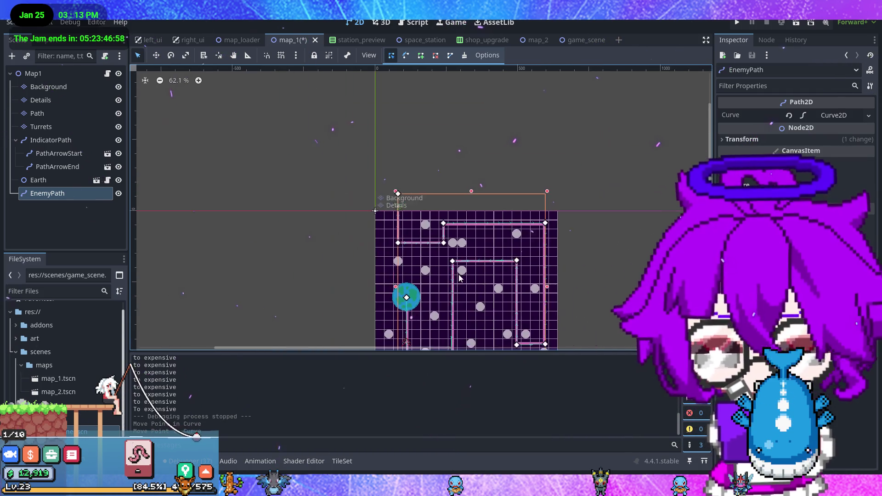
pyautogui.click(581, 296)
pyautogui.scroll(15, 538, 260)
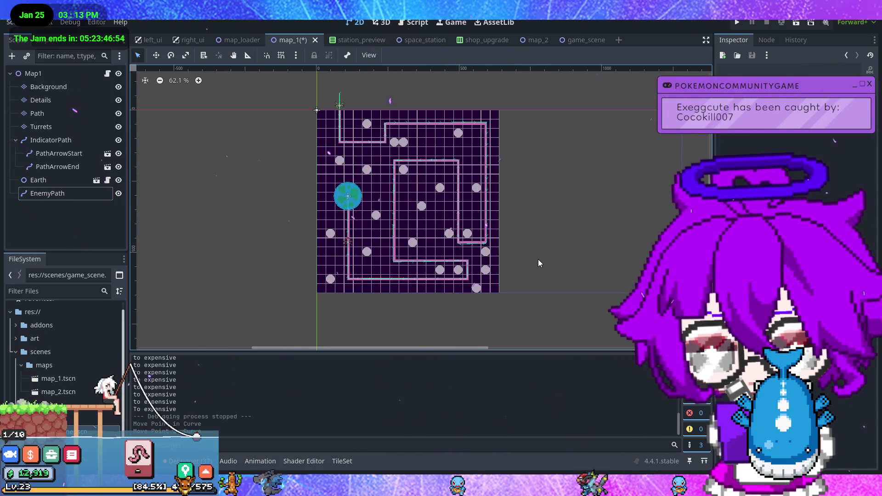
pyautogui.scroll(6, 378, 189)
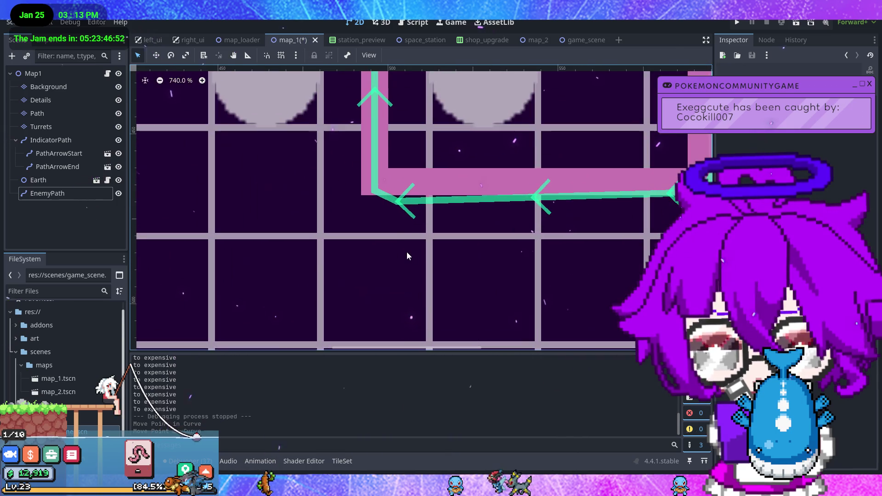
pyautogui.click(392, 202)
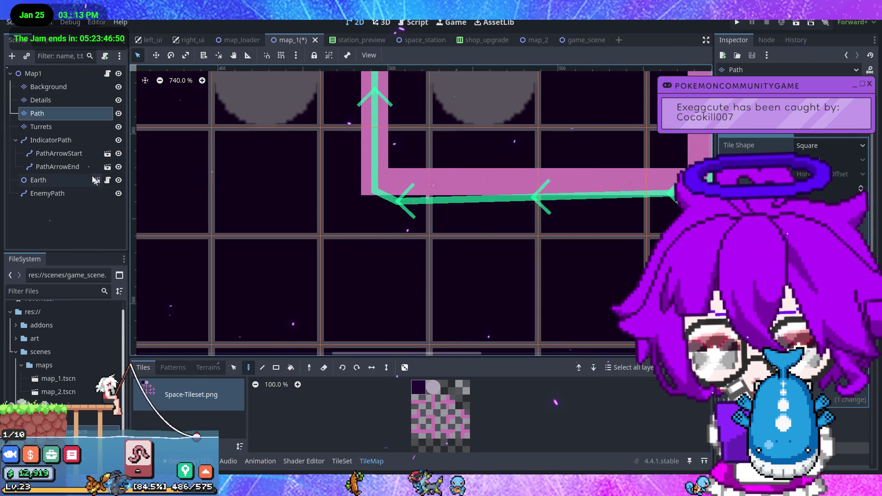
pyautogui.click(57, 194)
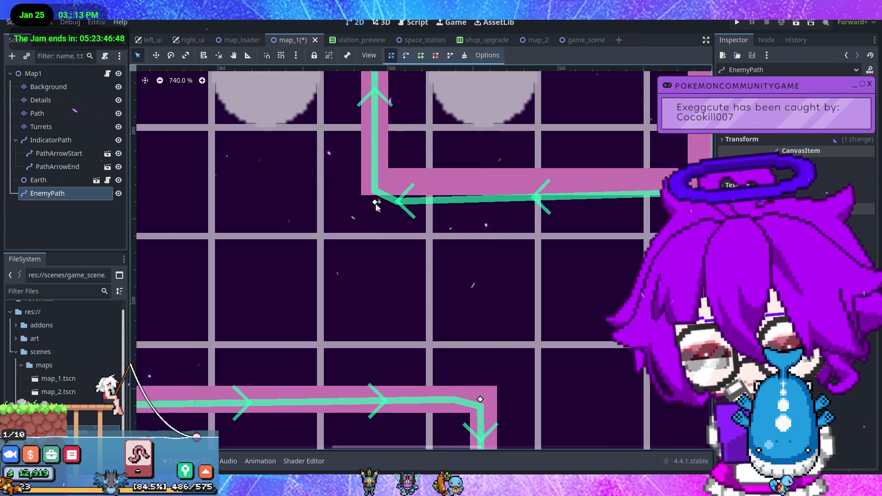